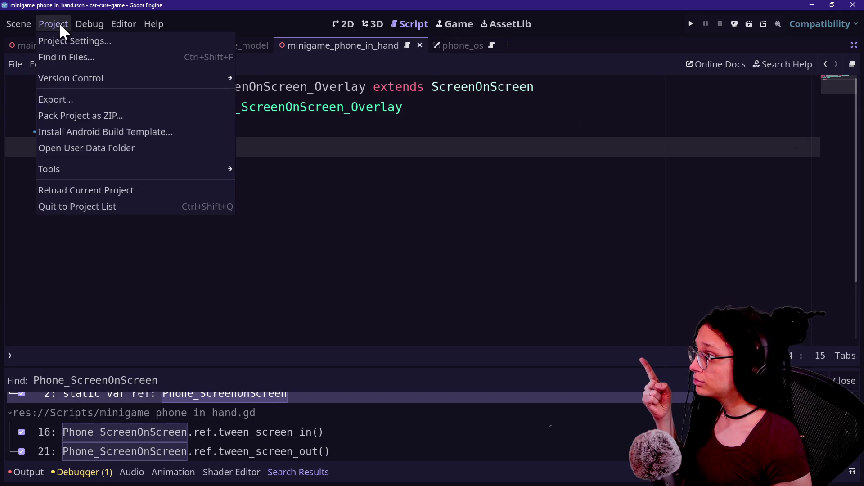
Step: Dismiss the Project menu so phone_model.gd shows in the Script editor, docks visible
left_click(86, 189)
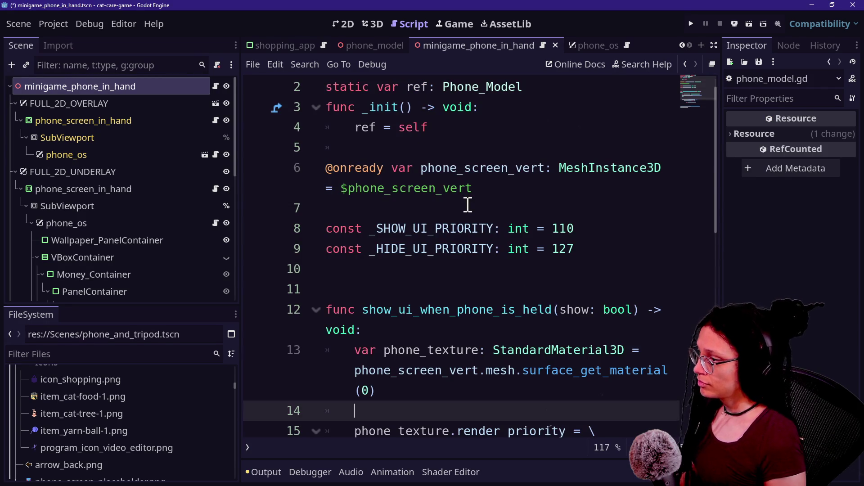
Step: Quick-open minigame_phone_in_hand.gd and view its code full-window
key("shift+alt+o")
type("miniga")
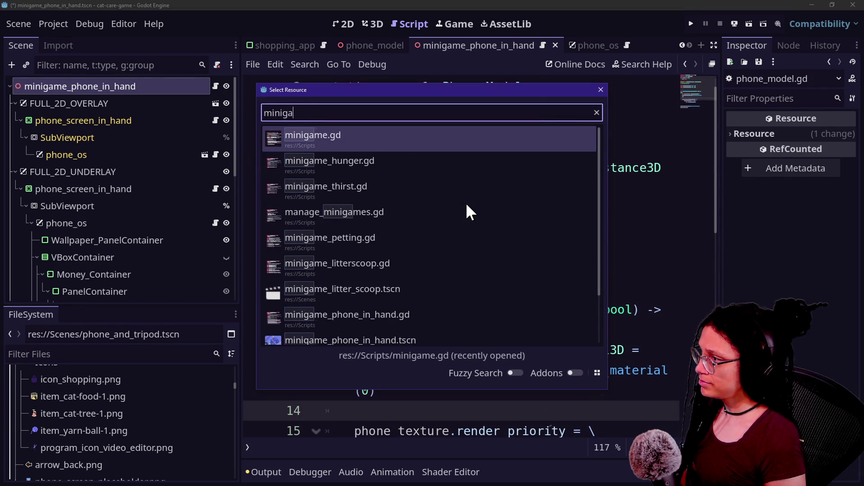
type("me_phon")
key("Return")
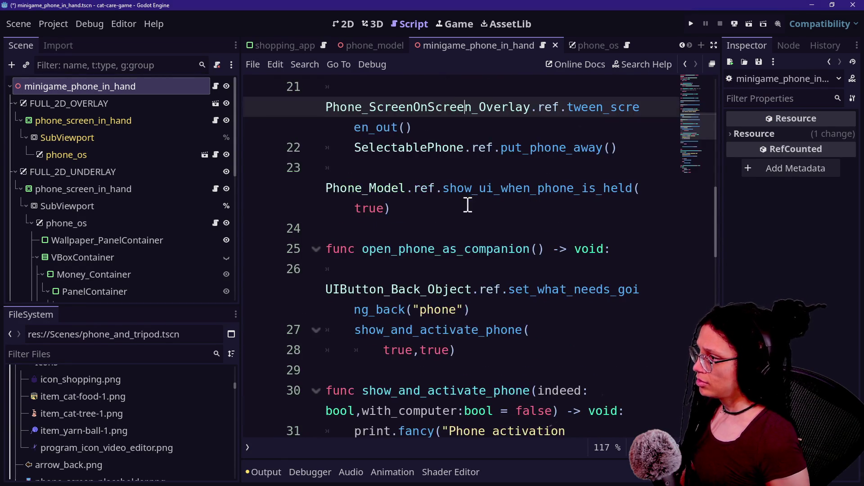
left_click(443, 108)
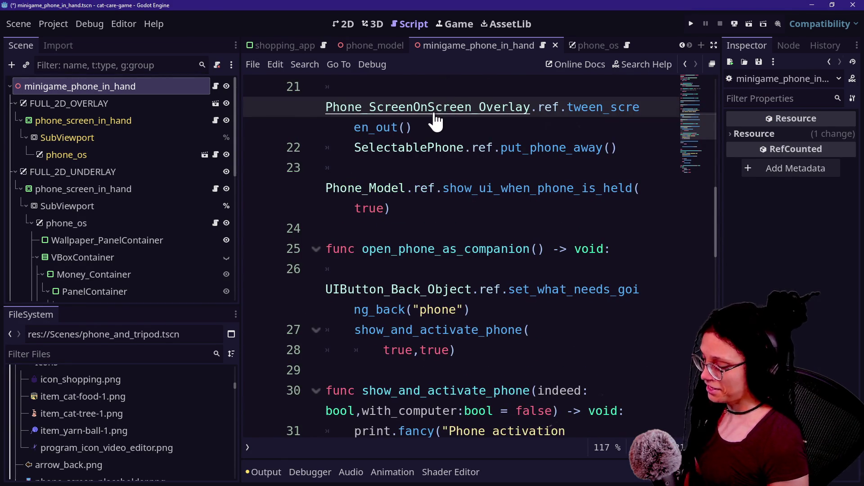
key("ctrl+shift+F11")
scroll(245, 189, "up", 2)
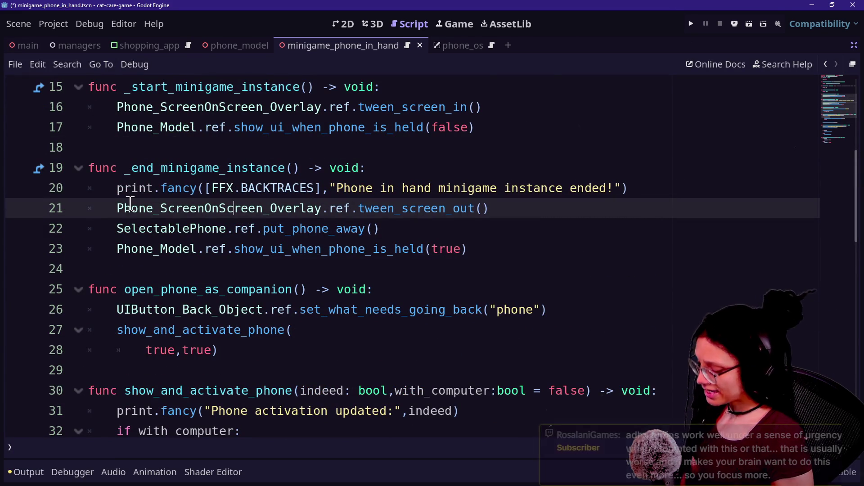
Step: With docks restored, select phone_screen_in_hand under FULL_2D_UNDERLAY and open its attached script
key("shift+alt+o")
key("Escape")
key("ctrl+shift+F11")
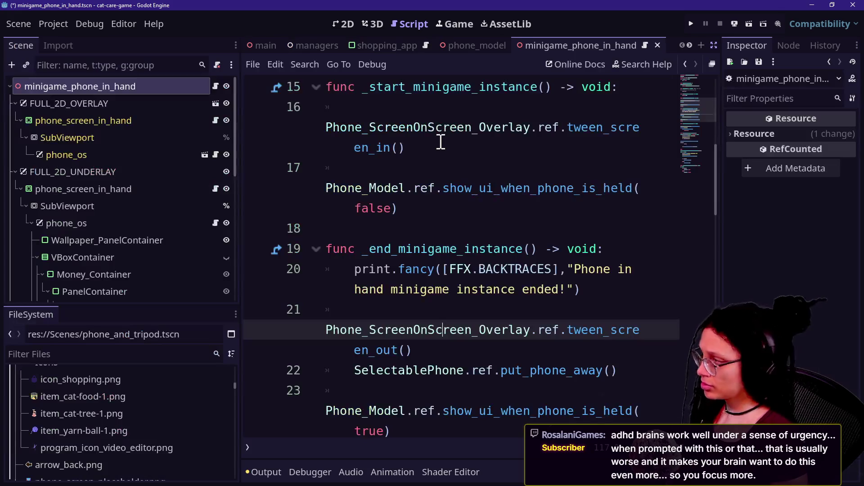
left_click(140, 200)
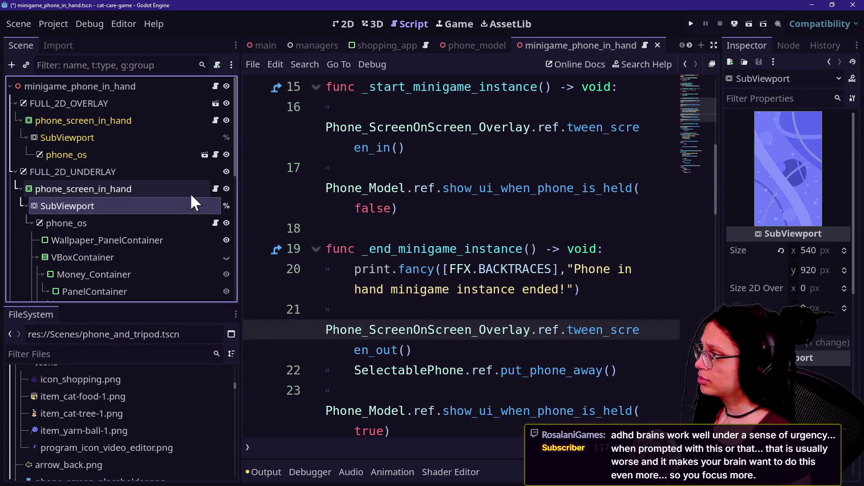
left_click(202, 188)
left_click(209, 187)
left_click(214, 188)
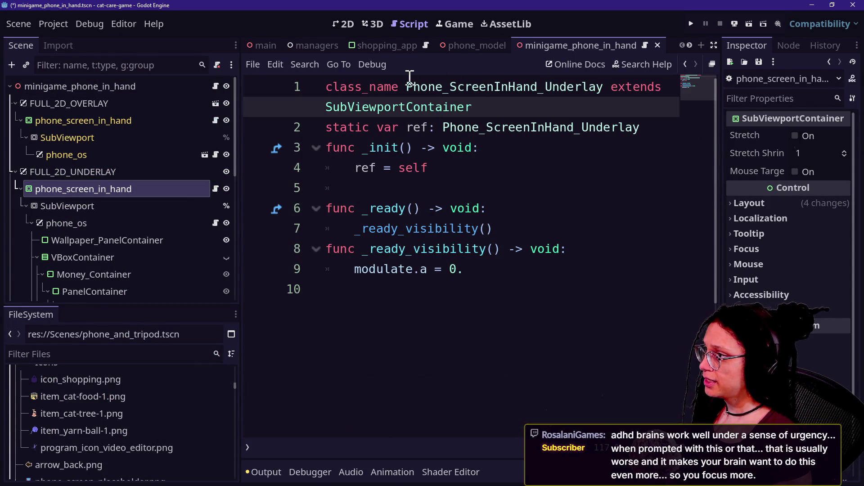
Step: Replace ScreenInHand with ScreenOnScreen on lines 1–2 and save
key("ctrl+shift+F11")
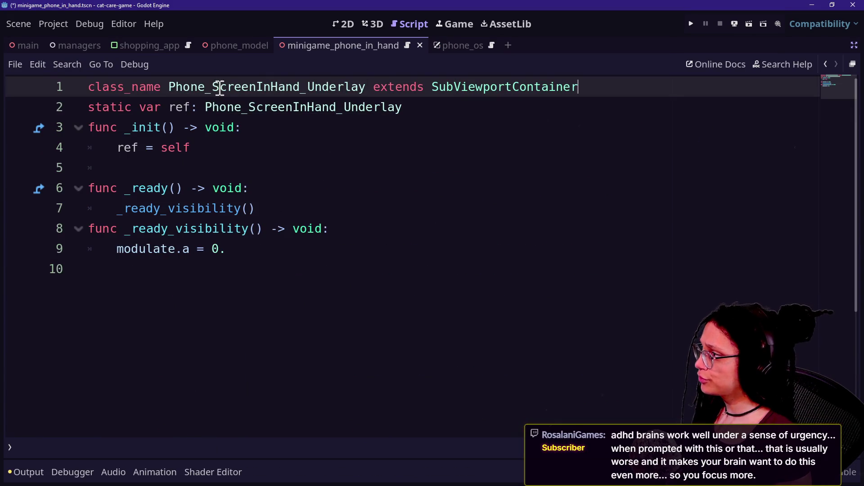
left_click_drag(212, 86, 299, 86)
key("ctrl+d")
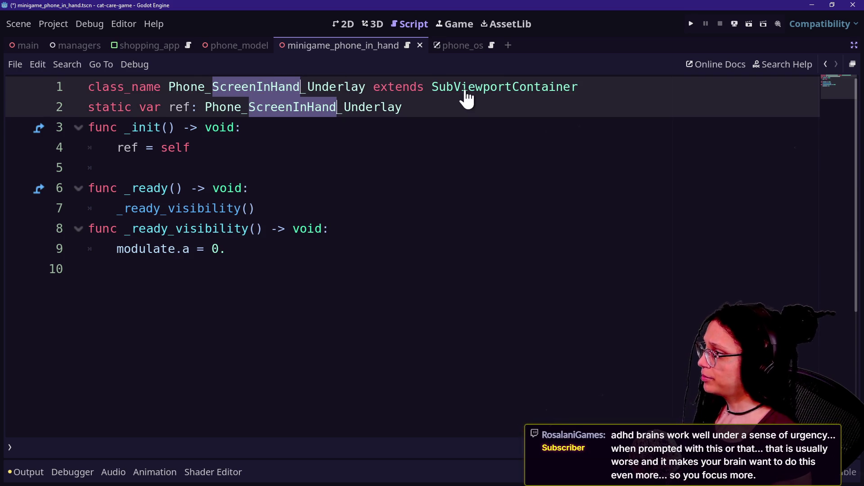
type("SrreenOnScreen")
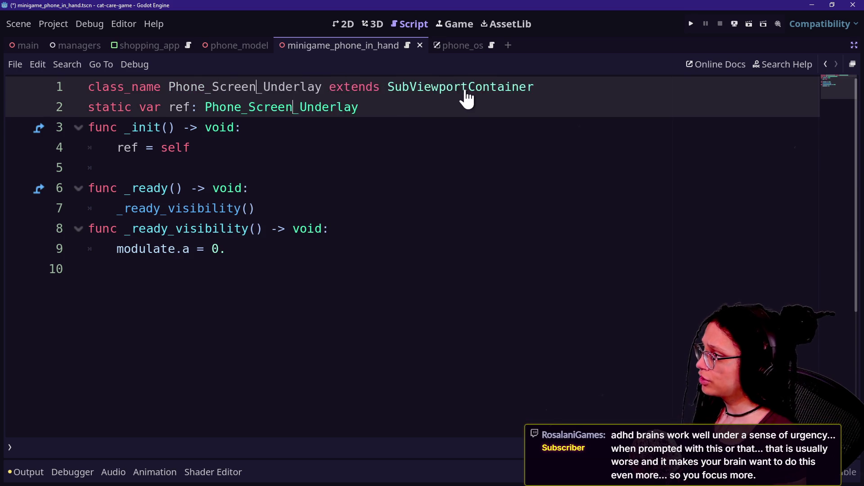
left_click(380, 163)
key("ctrl+s")
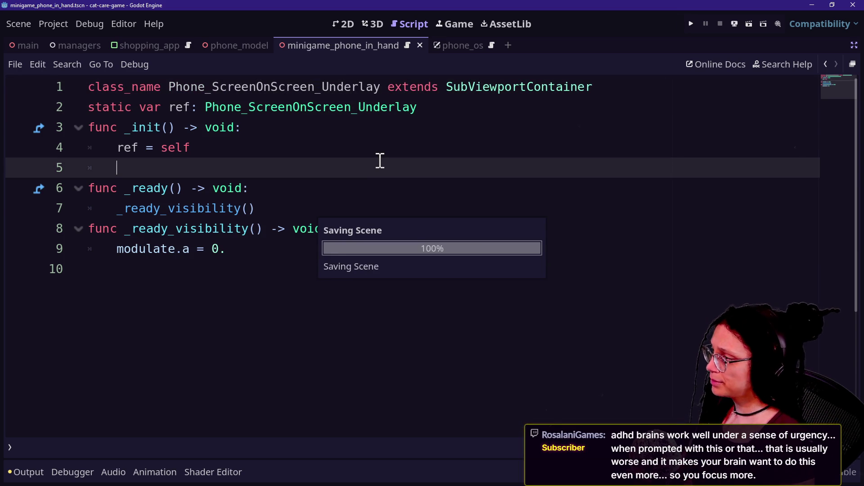
Step: Delete the _ready and _ready_visibility functions and save the script
key("ctrl+shift+F11")
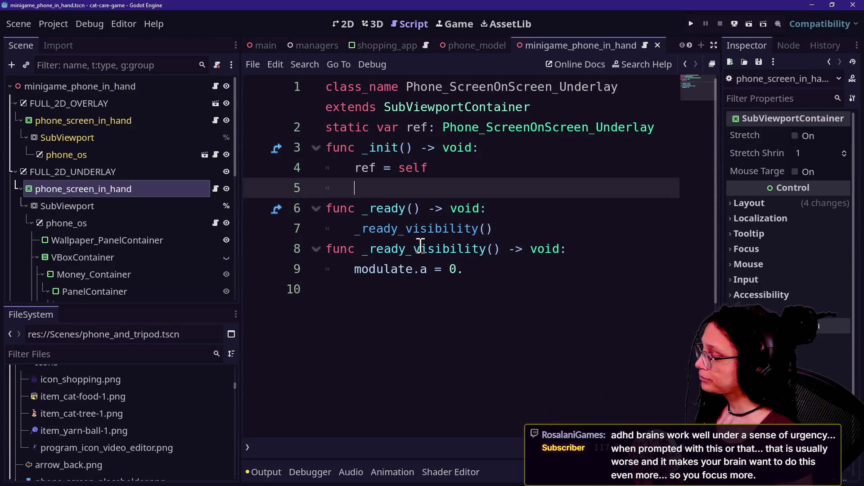
mouse_move(360, 209)
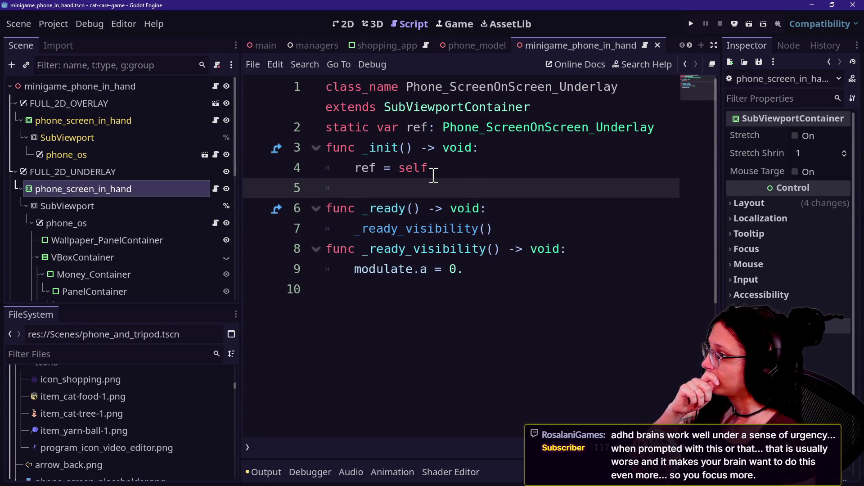
left_click_drag(500, 269, 500, 183)
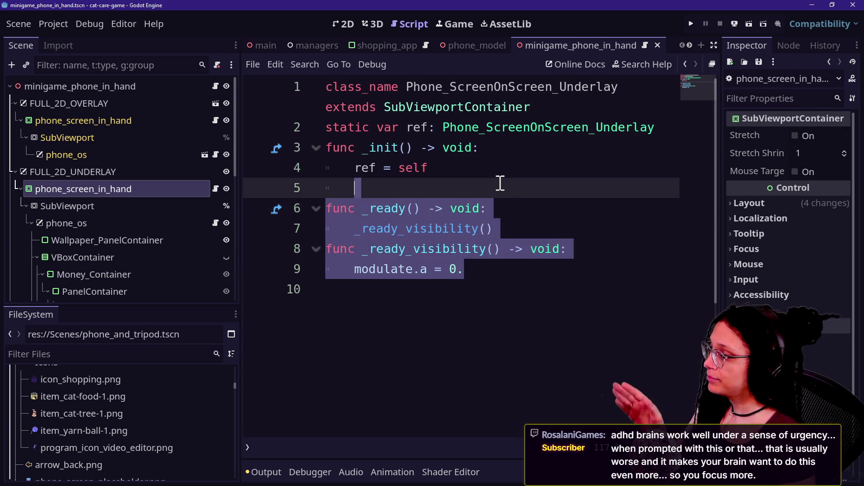
key("BackSpace")
key("BackSpace")
key("ctrl+s")
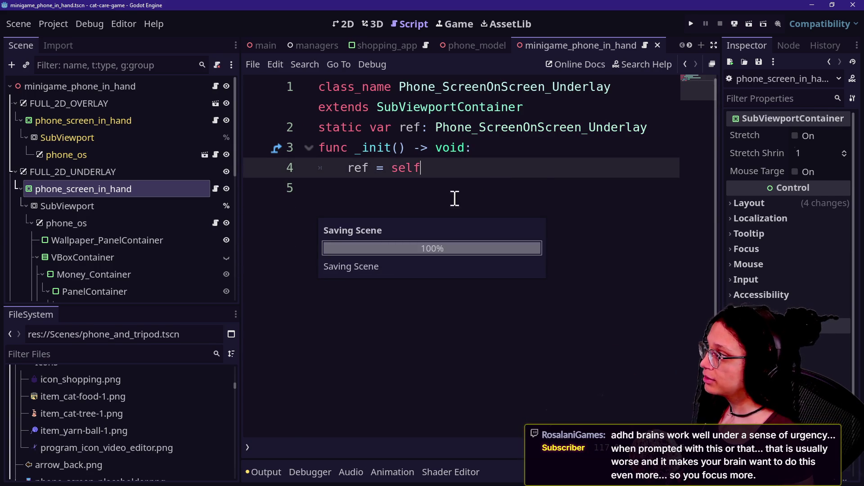
Step: Review the remaining code and the Phone_ScreenOnScreen_Underlay class name
left_click(502, 108)
left_click(353, 158)
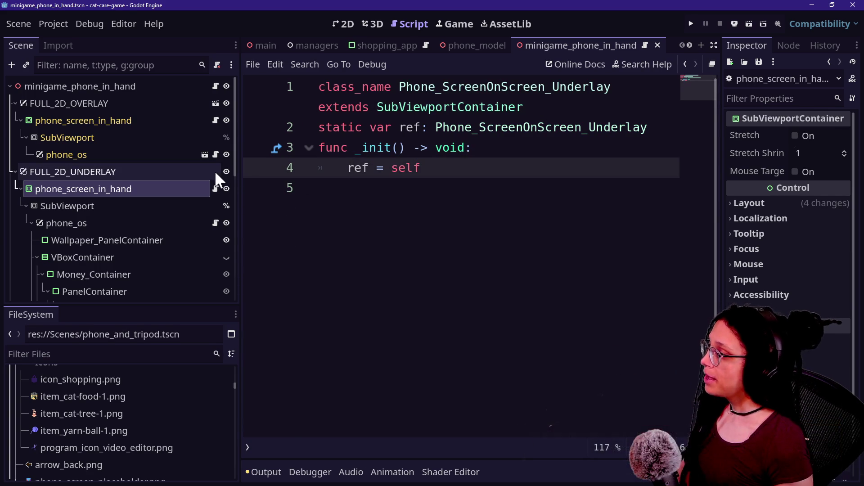
left_click_drag(403, 82, 621, 86)
key("End")
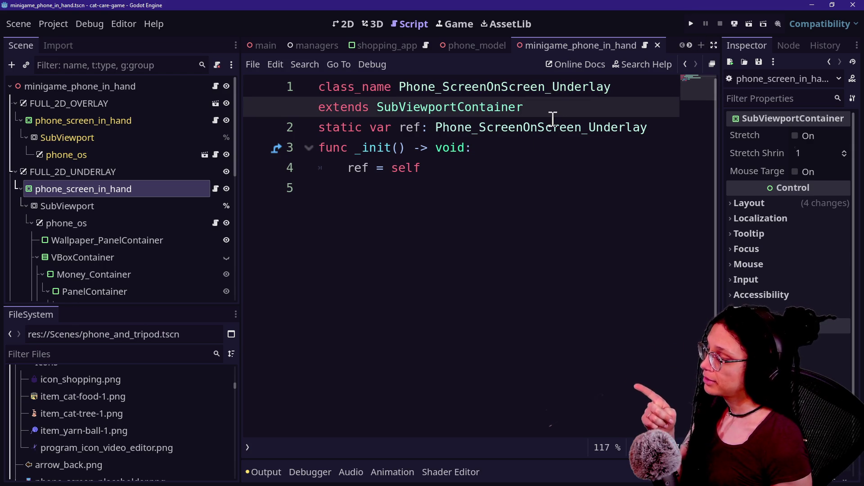
left_click(326, 195)
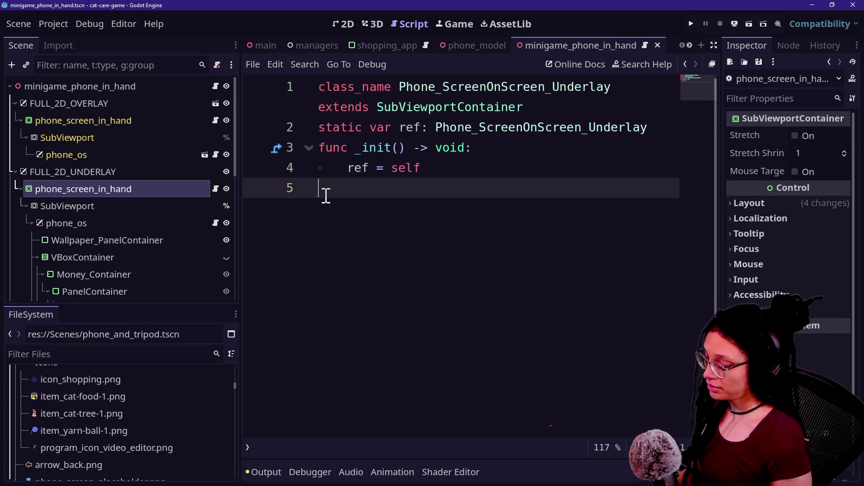
Step: Browse the quick file finder for minigame_phone_in_hand.tscn and 'interac' without opening anything
key("shift+alt+o")
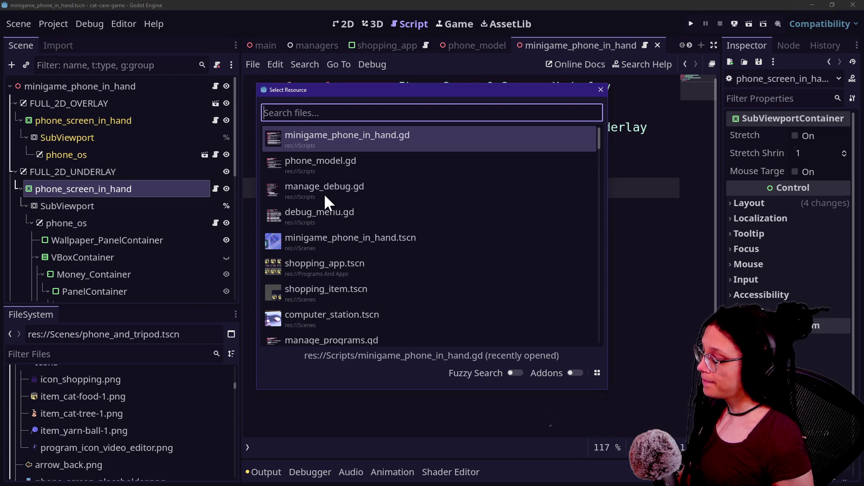
key("Down")
key("Down")
key("Down")
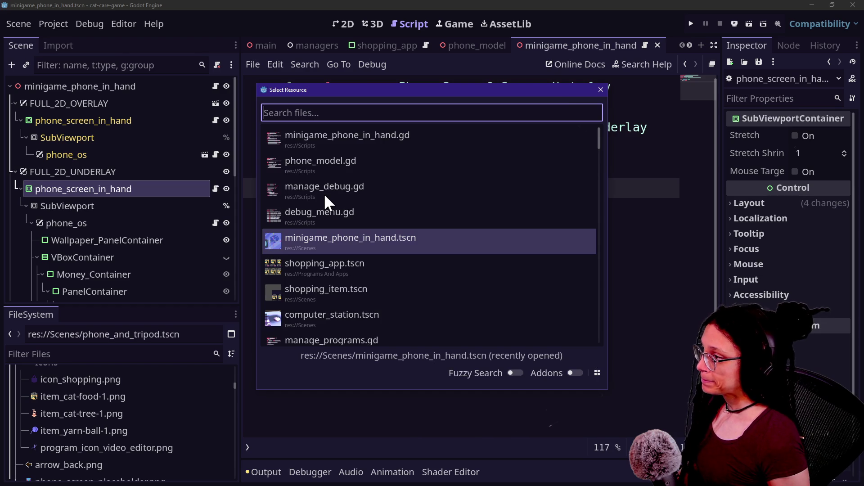
key("Escape")
key("shift+alt+o")
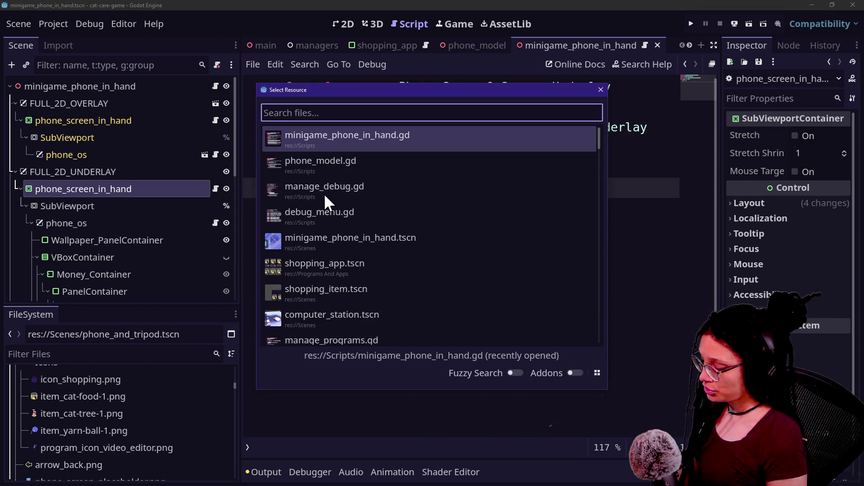
type("interac")
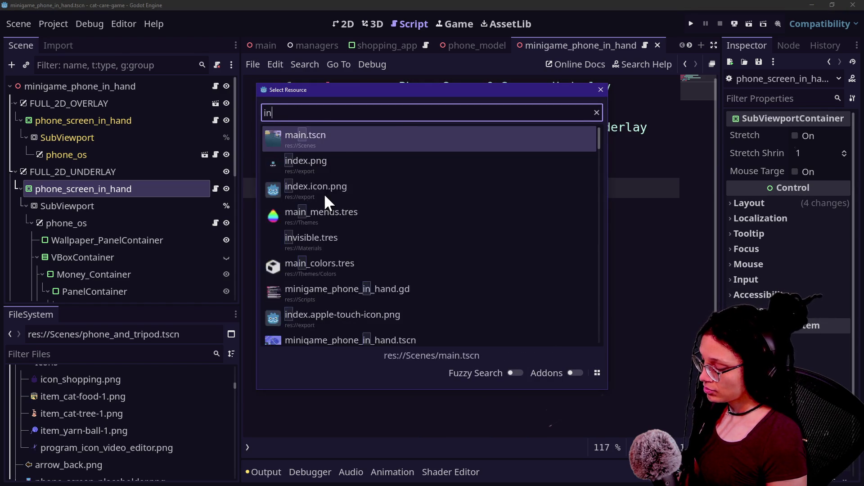
key("Escape")
Step: Search all project files for 'interacti' and enlarge the results panel
key("ctrl+shift+f")
type("interacti")
key("Return")
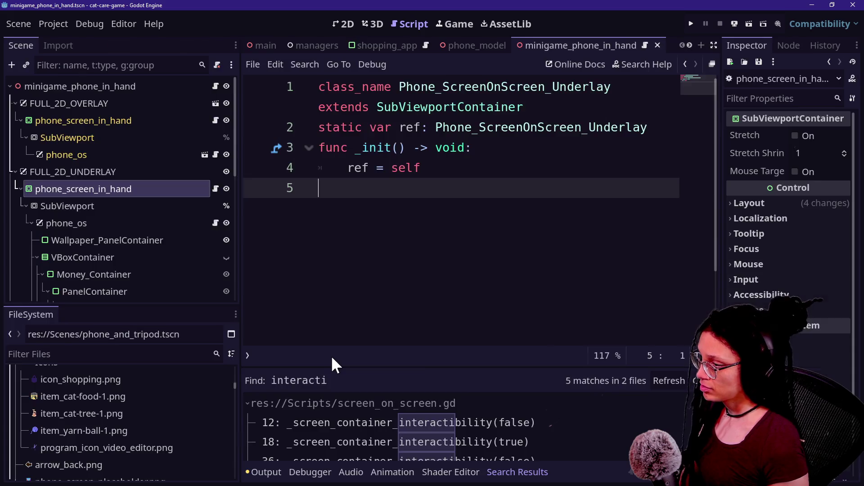
key("ctrl+shift+F11")
left_click_drag(238, 368, 263, 237)
Step: Open screen_on_screen.gd at the line 12 match, inspect it, and begin a tween_screen search
left_click(230, 287)
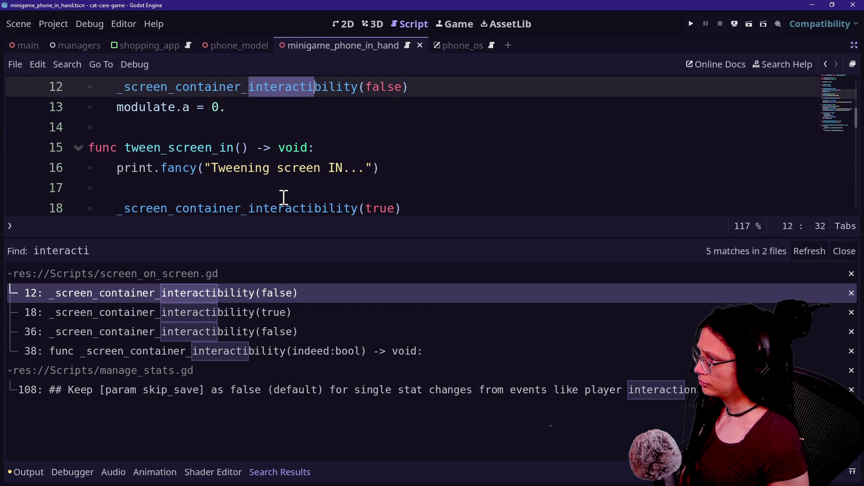
scroll(284, 198, "up", 2)
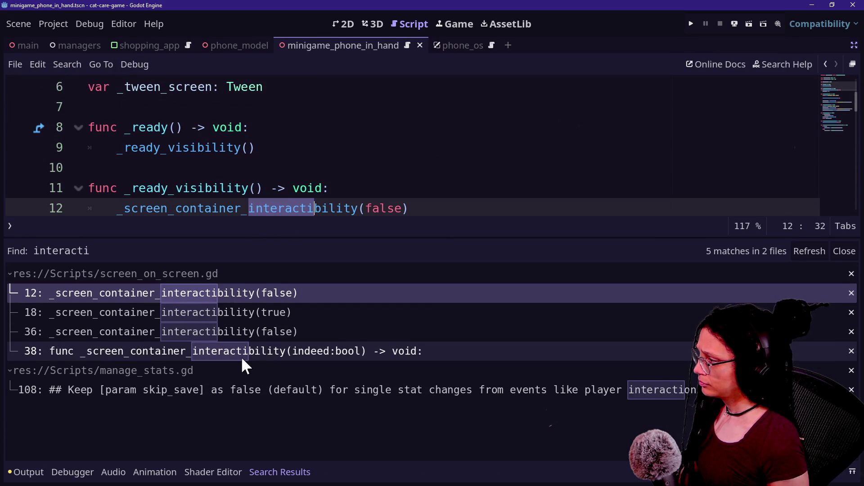
scroll(289, 182, "down", 2)
scroll(284, 182, "down", 2)
scroll(284, 182, "up", 2)
scroll(285, 182, "up", 2)
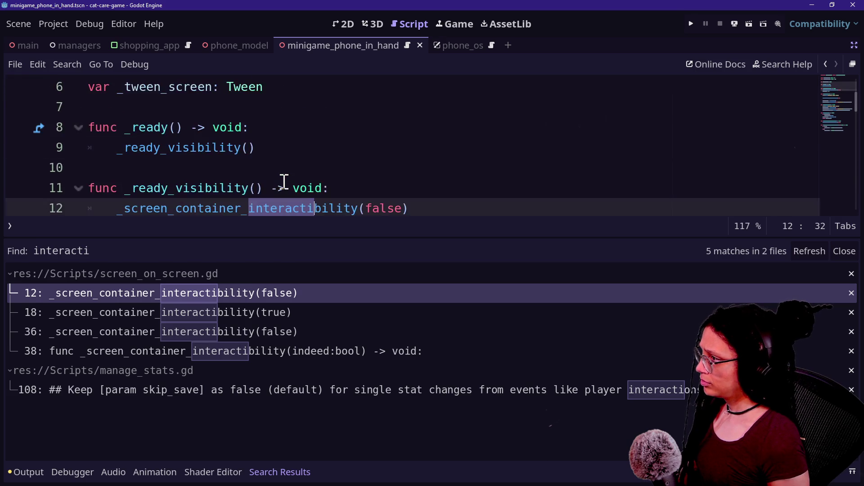
scroll(285, 182, "down", 3)
left_click(358, 135)
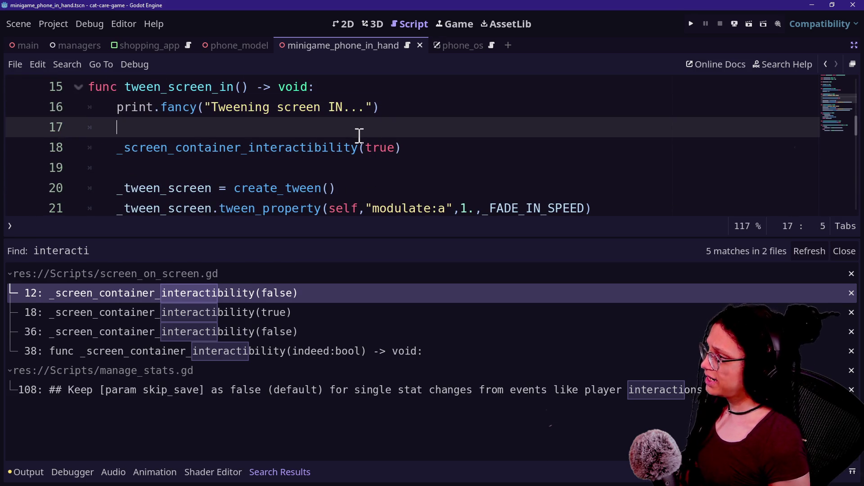
key("ctrl+shift+f")
type("tween_screen")
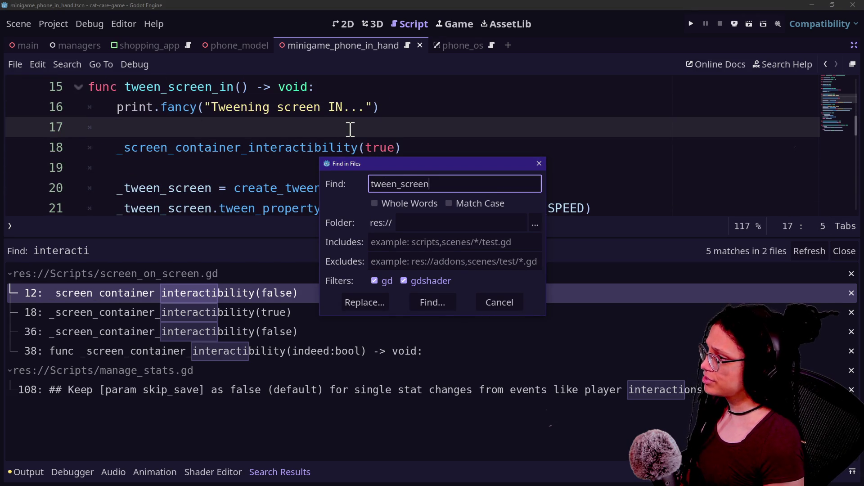
type("t")
Step: Search the project for tween_screen_out and jump to its call on line 21
key("Return")
key("ctrl+shift+f")
key("Right")
key("BackSpace")
type("out")
key("Return")
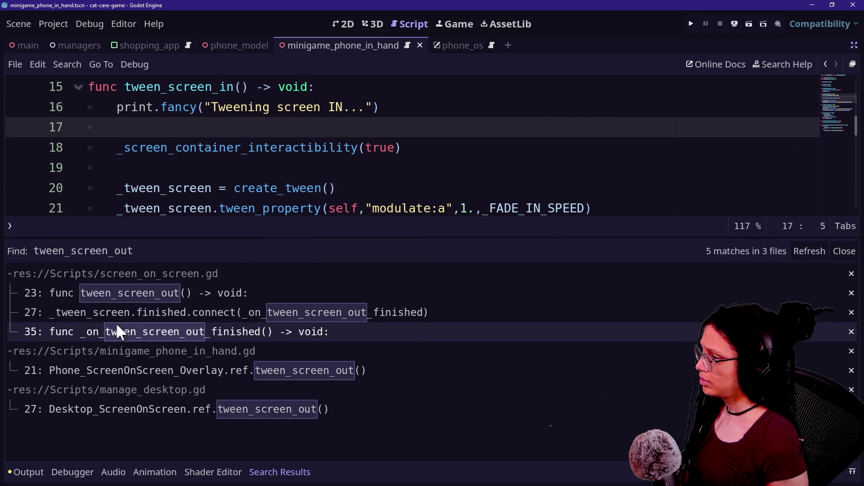
left_click(79, 374)
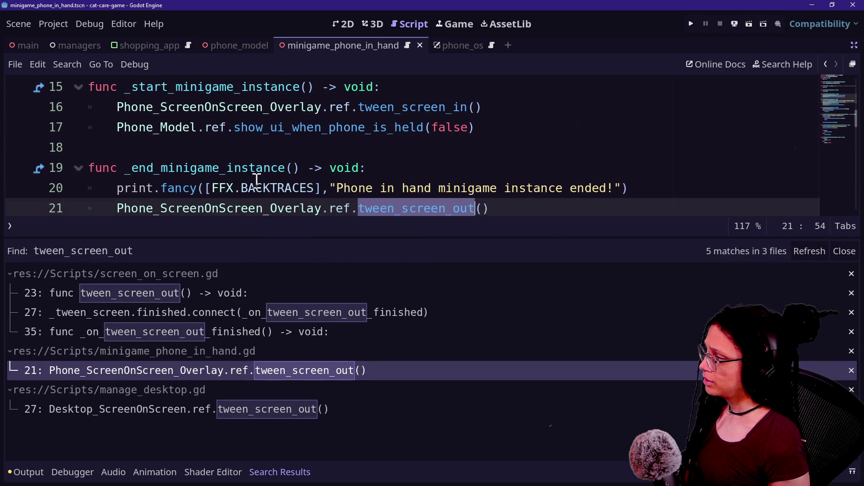
Step: Hide the search results, review the script's top, and restore the editor docks
key("alt+o")
key("alt+o")
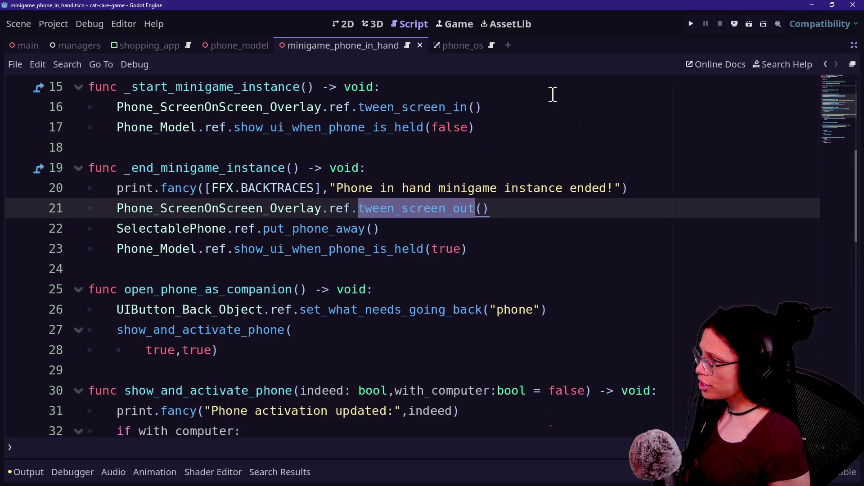
scroll(553, 95, "up", 1)
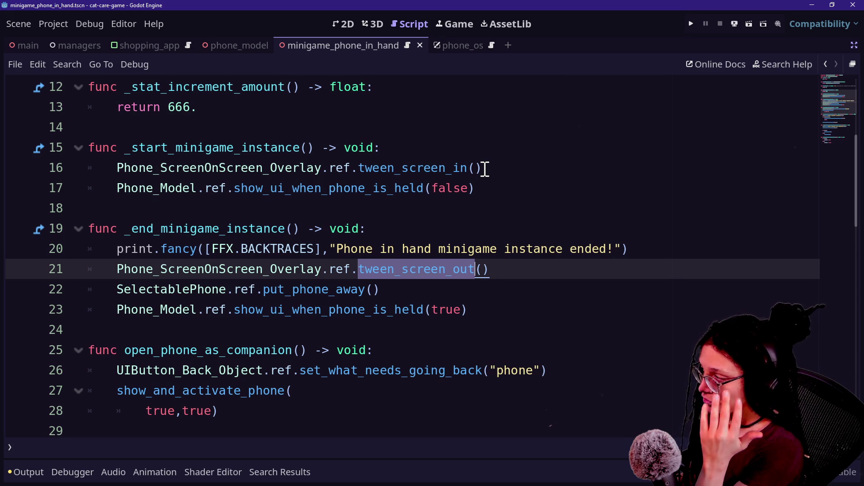
mouse_move(482, 168)
left_mouse_down()
mouse_move(450, 85)
mouse_move(664, 104)
left_mouse_up()
left_click(854, 45)
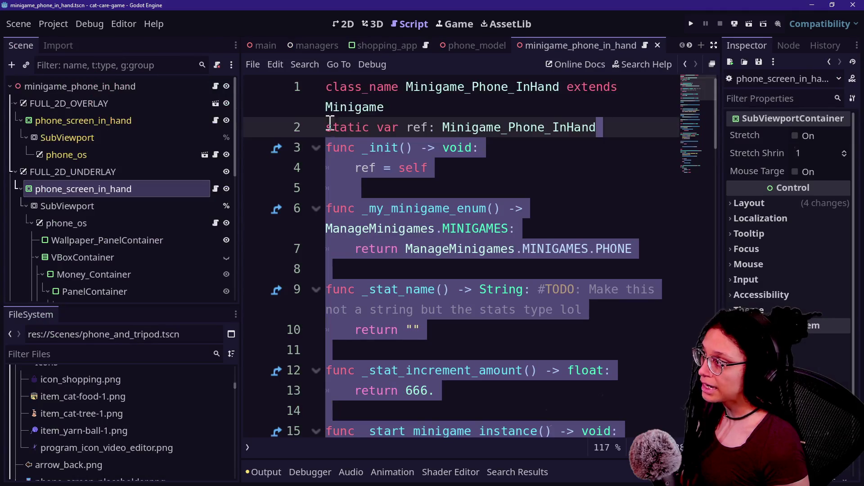
left_click(382, 208)
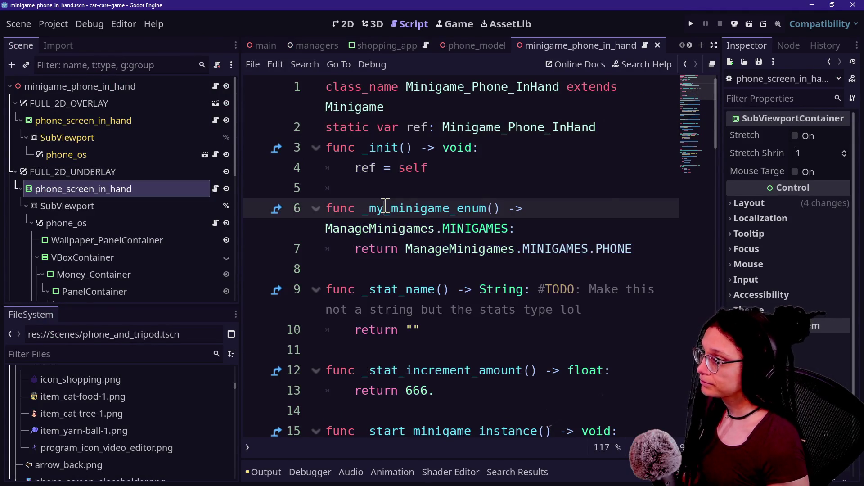
key("shift+alt+o")
Step: Open phone_screen_in_hand_underlay.gd and add an empty line below _init
type("underla")
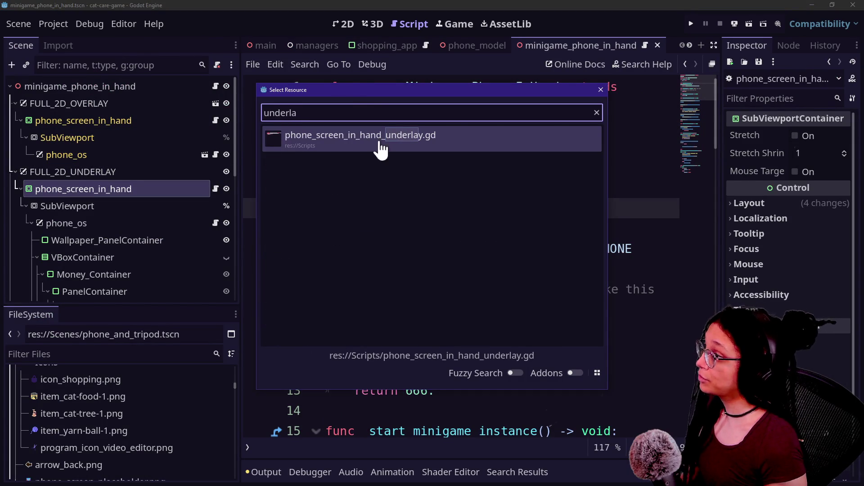
left_click(385, 141)
left_click(535, 191)
key("Return")
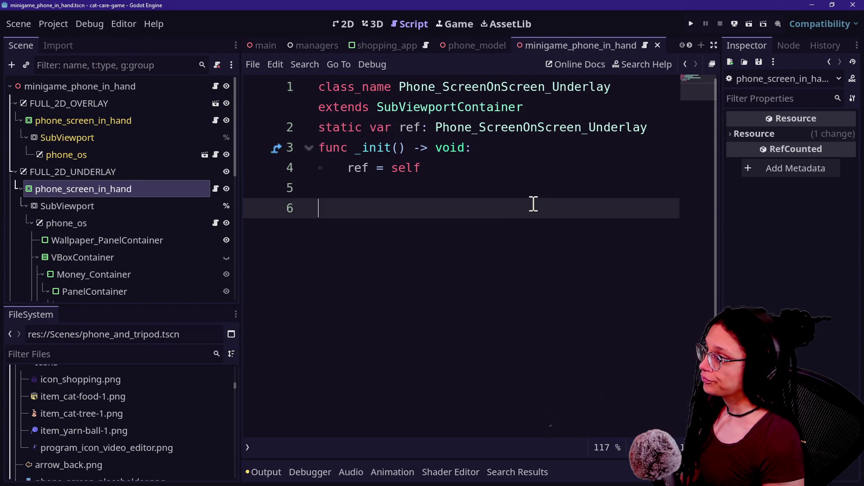
Step: Declare func _ready() -> void: on the new line
type("f")
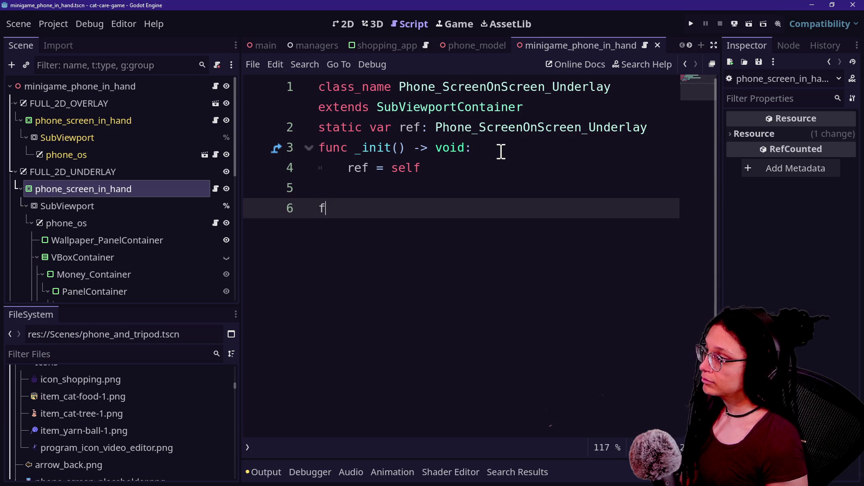
type("unc _ready()")
key("Return")
key("BackSpace")
key("Return")
type("_")
key("BackSpace")
key("BackSpace")
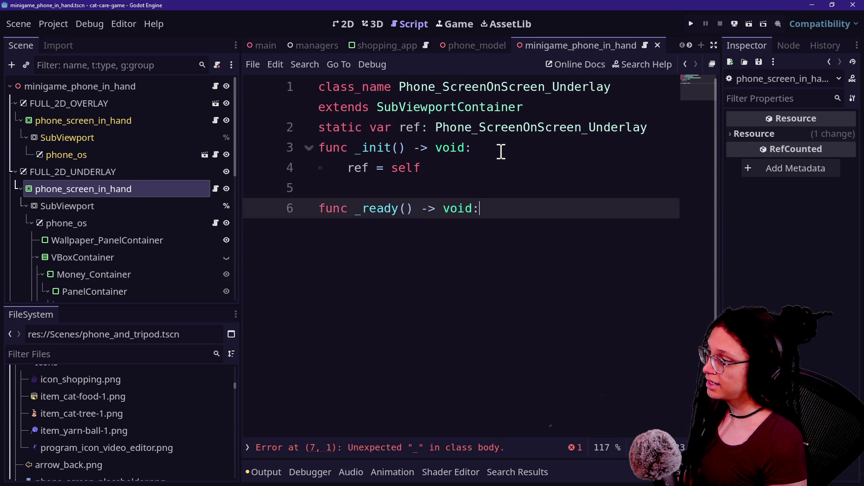
type(":")
key("Return")
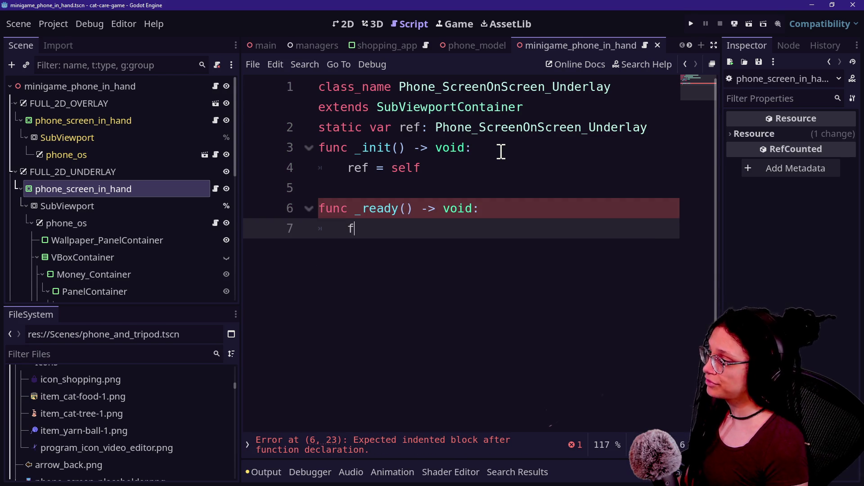
Step: Write super._ready() as the body of _ready
type("re")
key("BackSpace")
key("BackSpace")
key("BackSpace")
type("su")
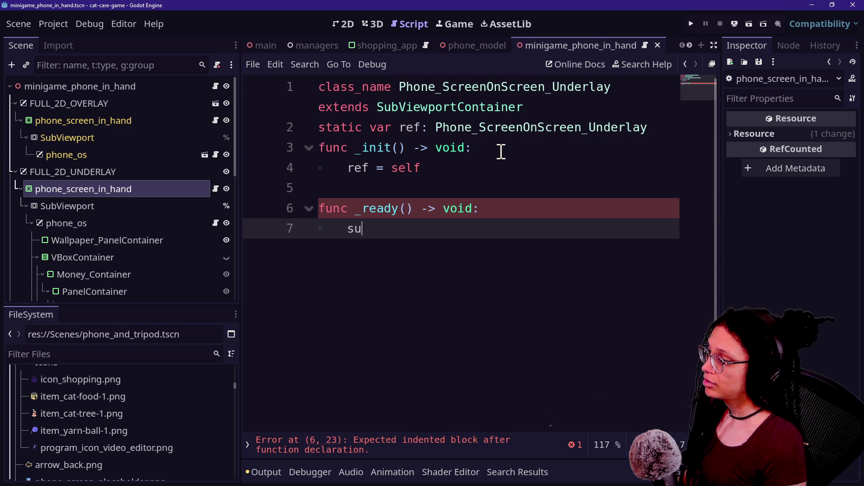
type("per.")
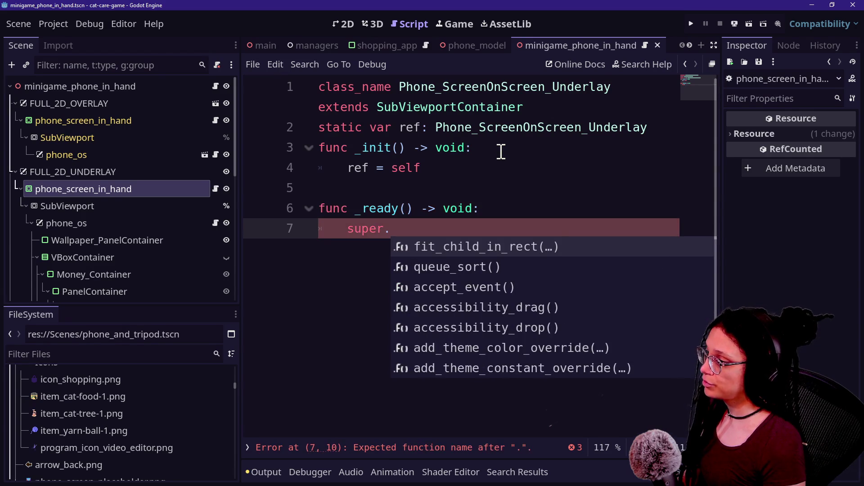
type("_ready")
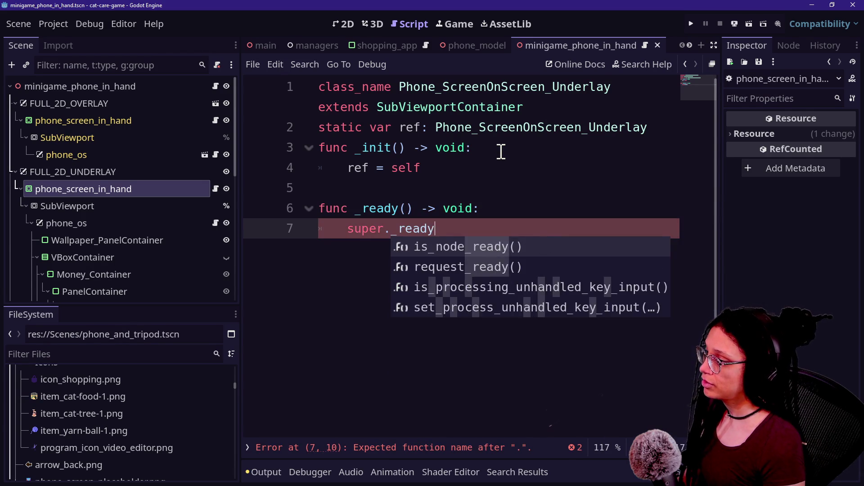
type("(")
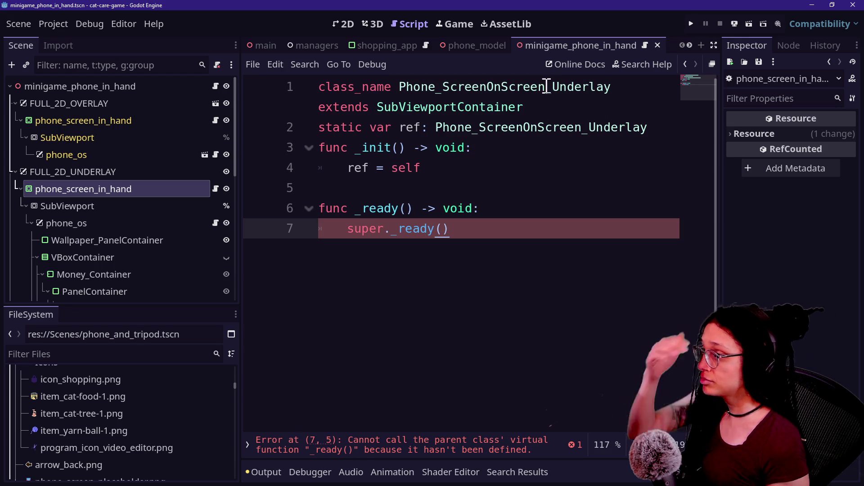
Step: Replace the SubViewportContainer base class with ScreenOnScreen on the extends line
left_click(500, 107)
double_click(525, 106)
key("BackSpace")
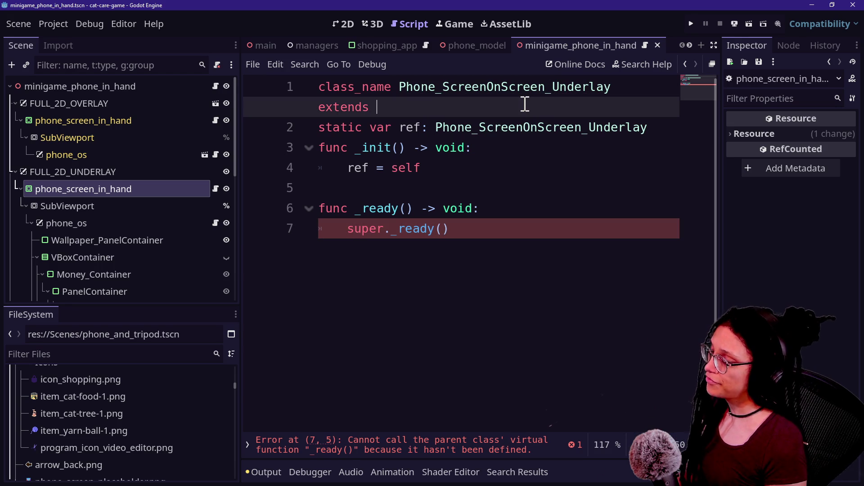
type("Phone_S")
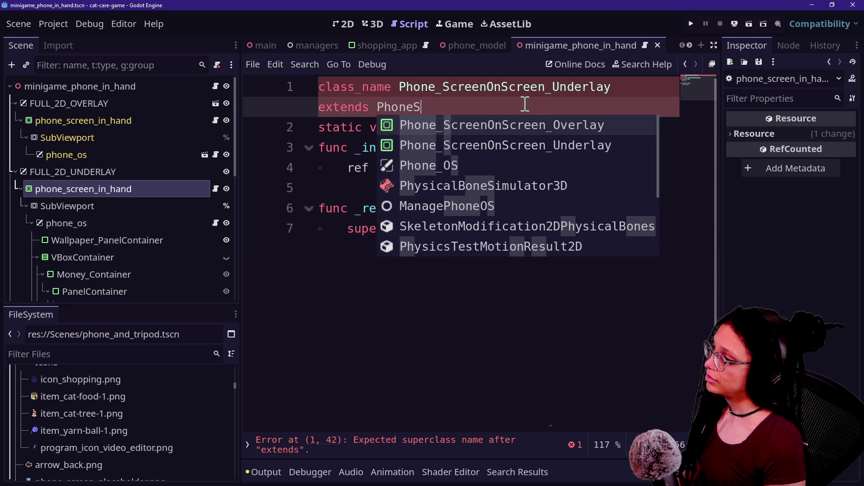
key("BackSpace")
key("BackSpace")
key("BackSpace")
key("BackSpace")
key("BackSpace")
key("BackSpace")
type("ScreenOnScreen")
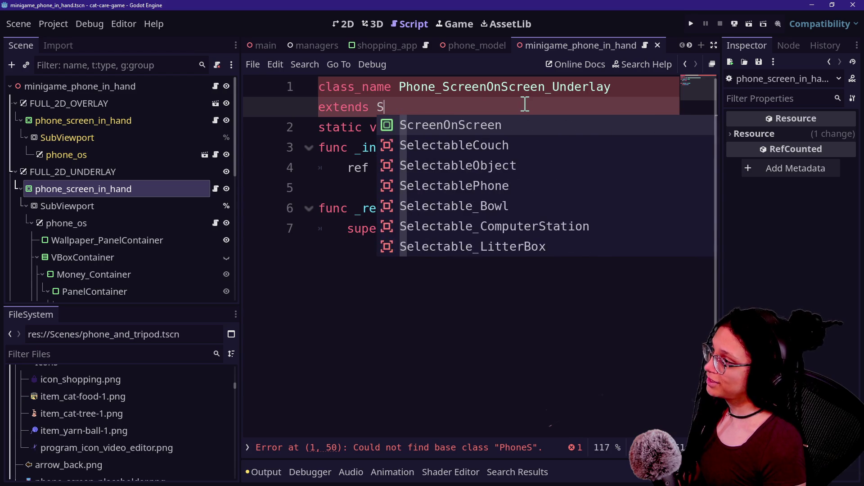
Step: Clear the stray line after super._ready() and recheck the ScreenOnScreen base class
left_click(436, 277)
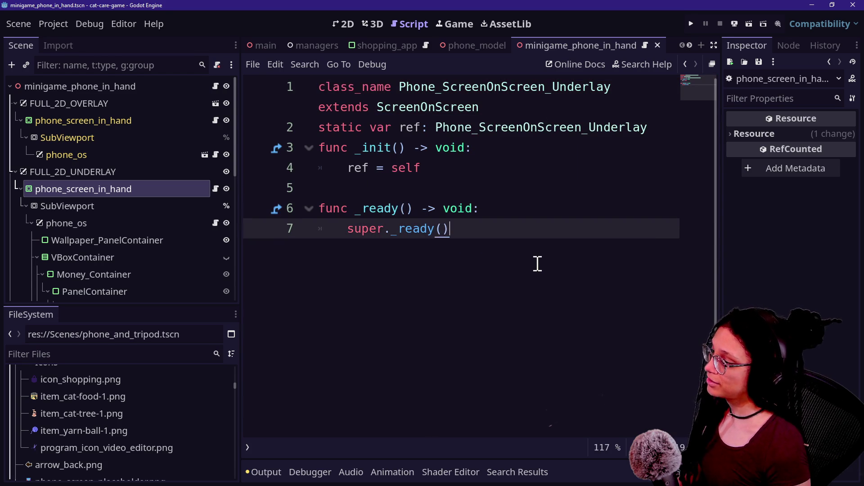
key("Return")
key("BackSpace")
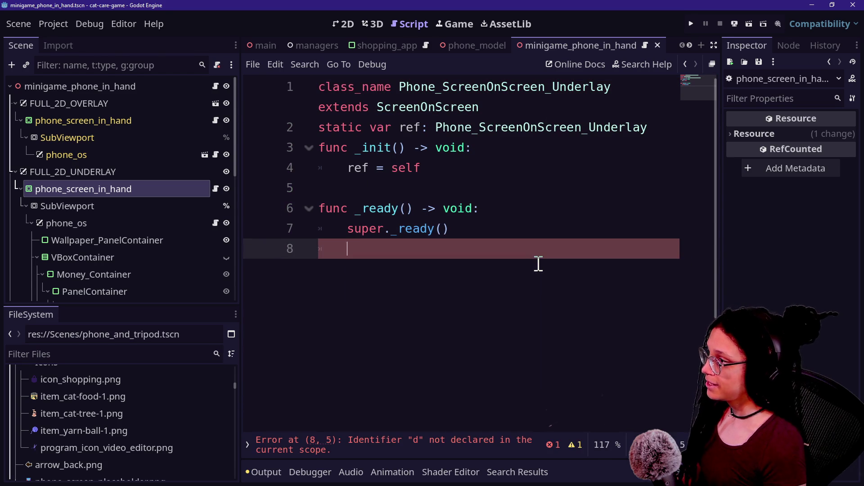
left_click(379, 110)
left_click_drag(378, 110, 512, 108)
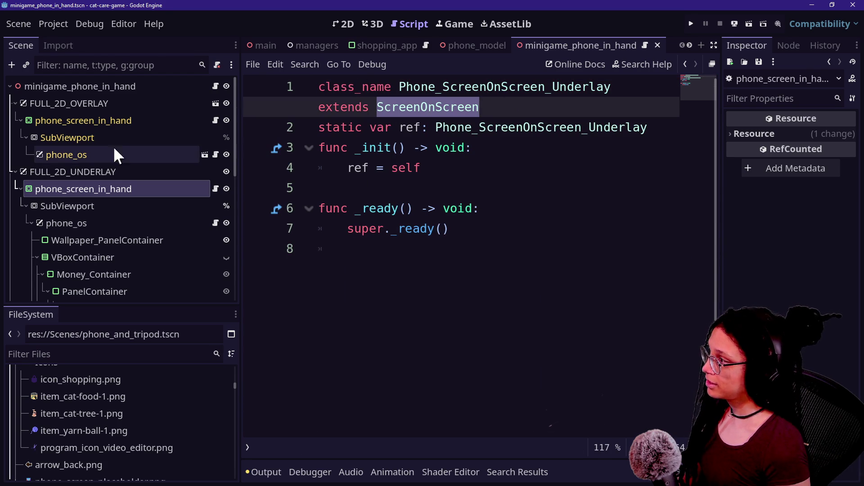
left_click(458, 109)
left_click_drag(374, 108, 513, 107)
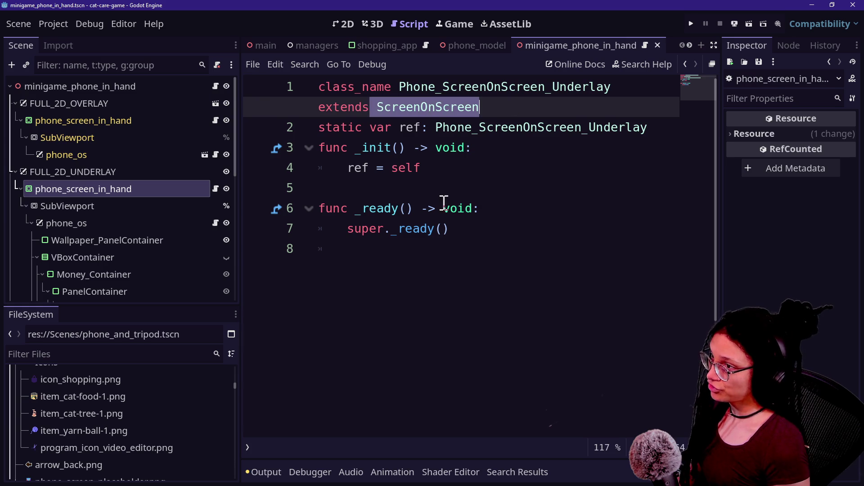
left_click(425, 294)
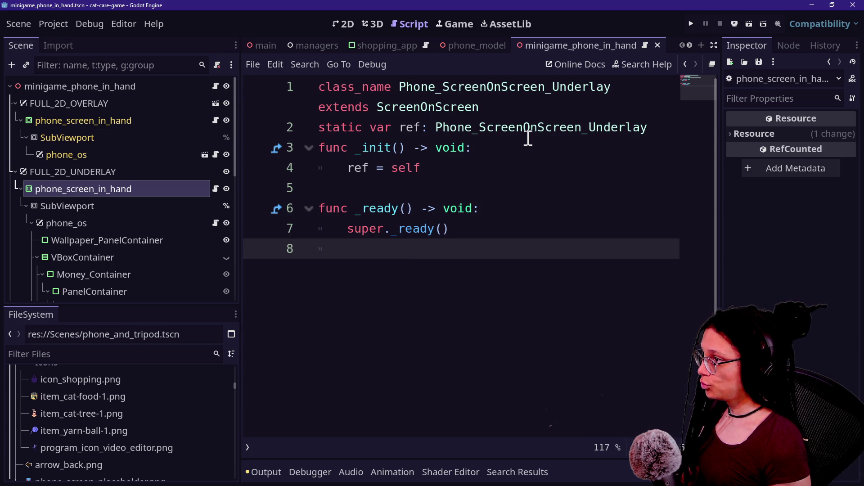
Step: Delete the whole _ready function from the underlay script and save
left_click(493, 130, "ctrl")
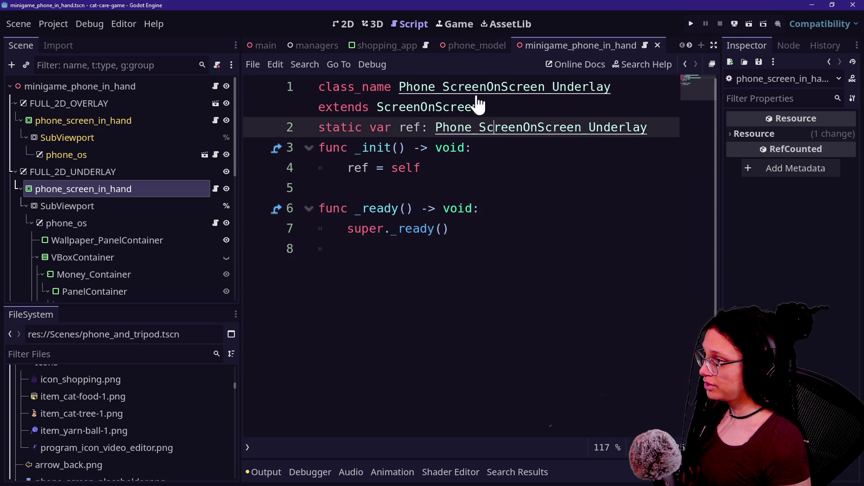
left_click(494, 87)
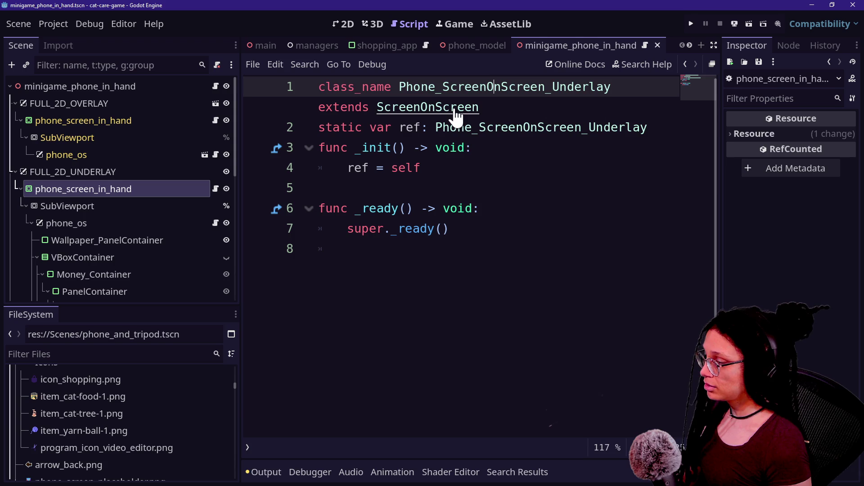
left_click_drag(469, 225, 461, 189)
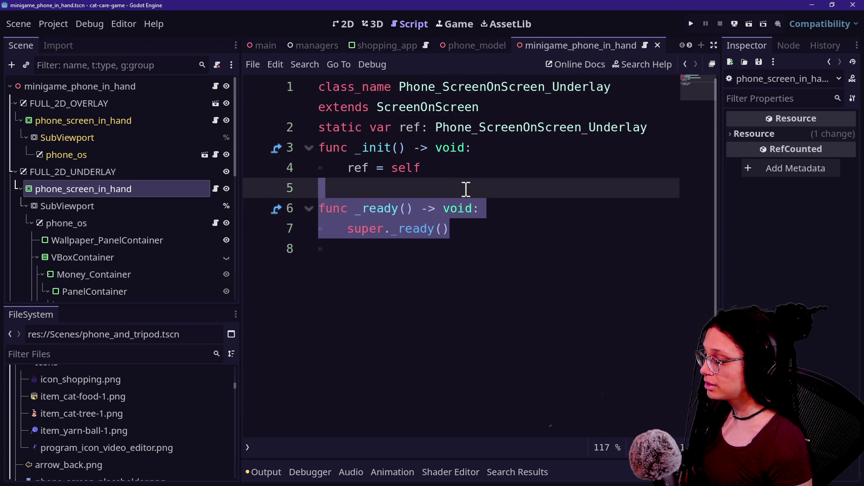
key("BackSpace")
key("ctrl+s")
Step: Review screen_on_screen.gd's _ready functions, then run the project
left_click(462, 108, "ctrl")
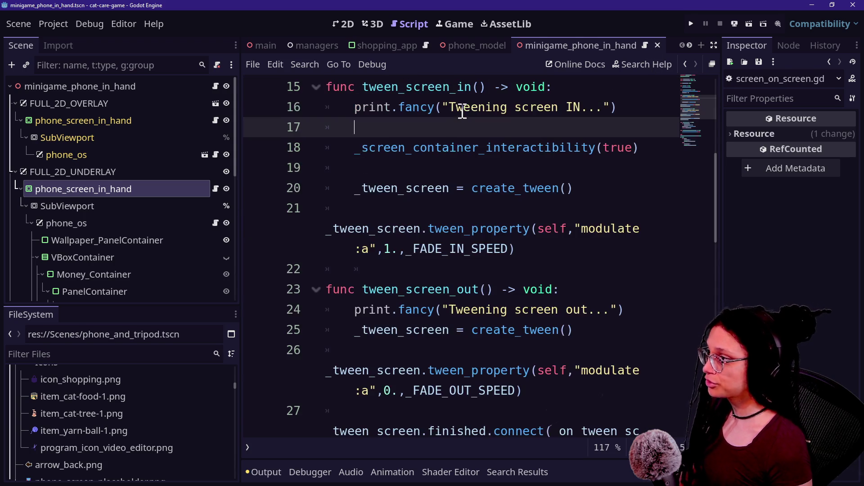
scroll(442, 225, "up", 5)
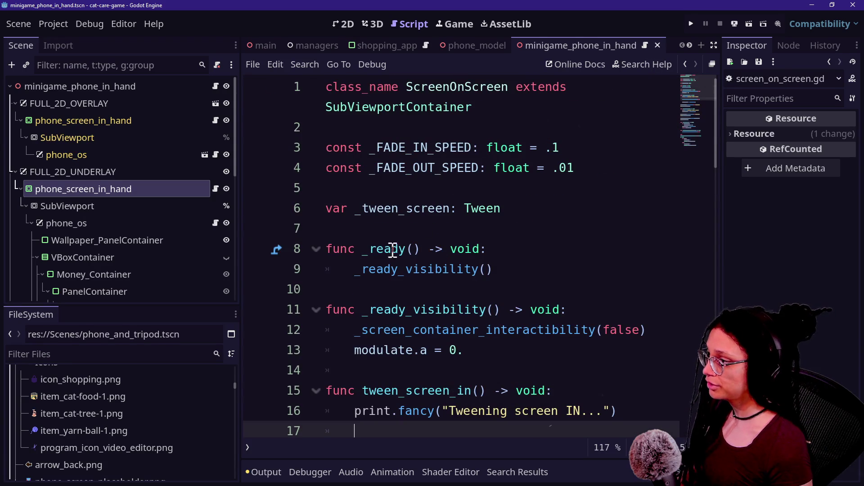
left_click_drag(326, 249, 548, 356)
left_click(547, 354)
left_click(693, 23)
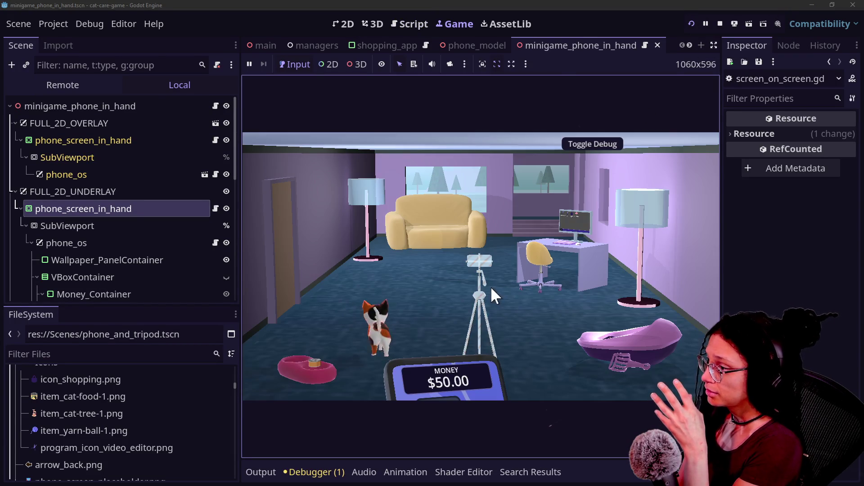
Step: In the running game, open the phone, go back, open the computer's Shopping App, then return to screen_on_screen.gd
left_click(435, 355)
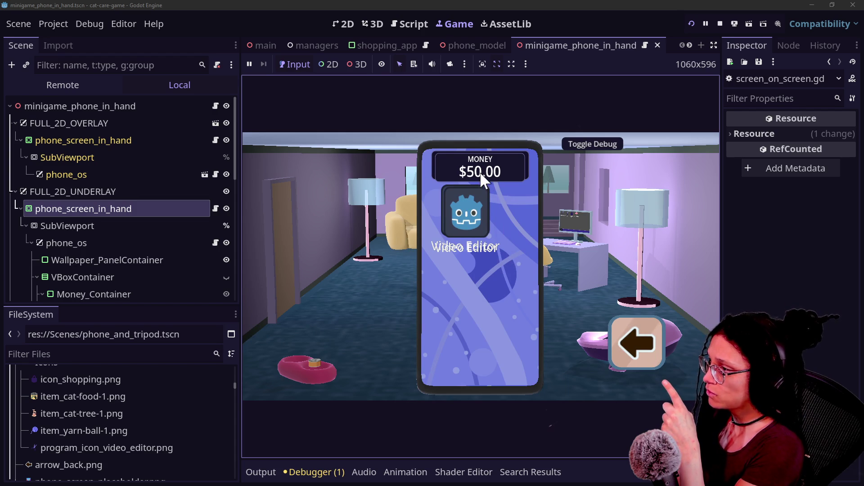
left_click(632, 367)
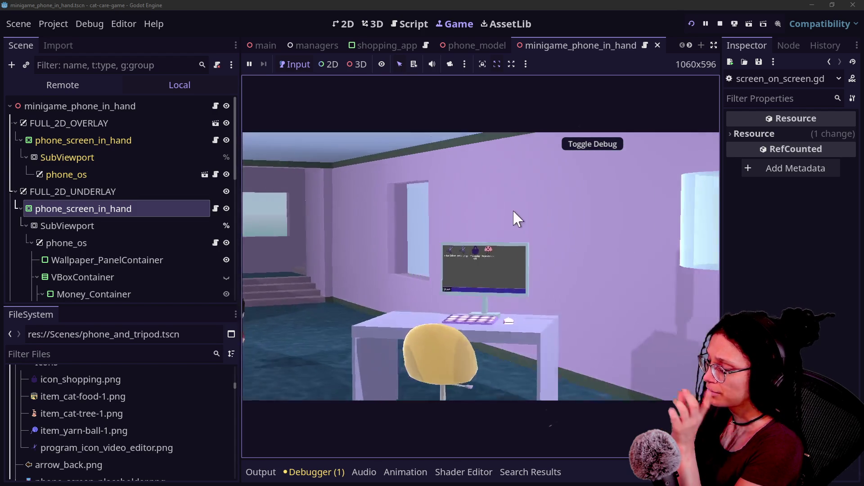
left_click(445, 174)
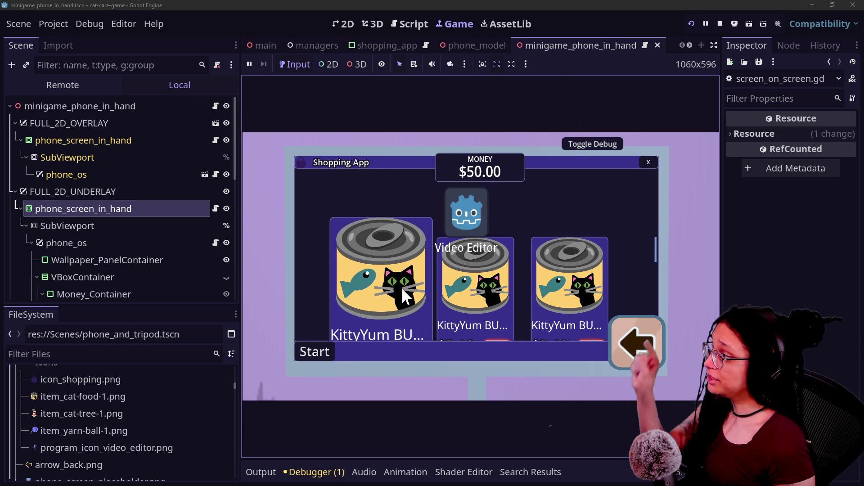
left_click(412, 23)
left_click(451, 245)
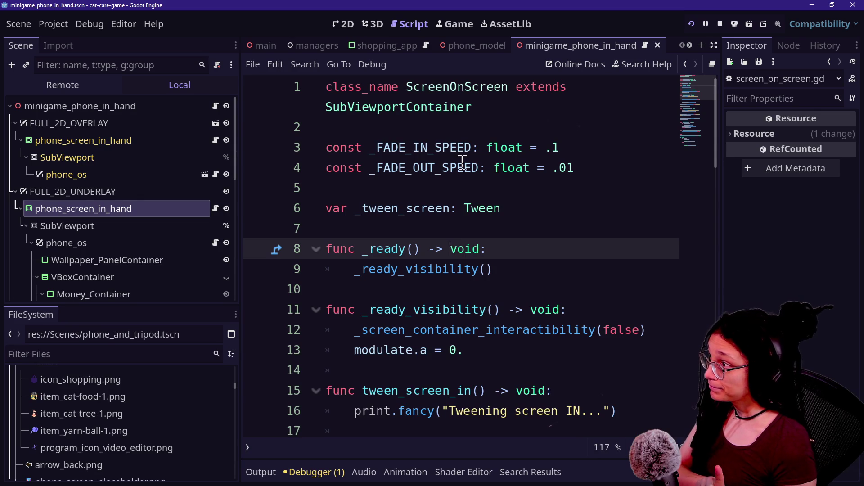
left_click(372, 22)
left_click(398, 22)
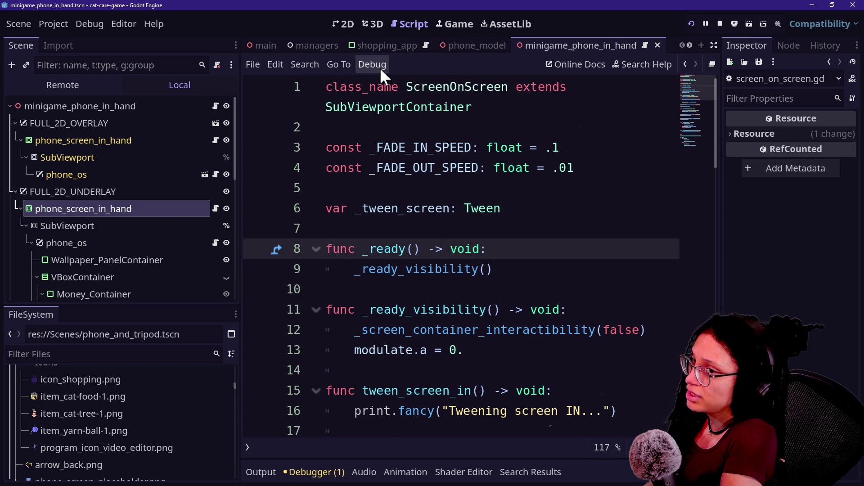
key("alt+Tab")
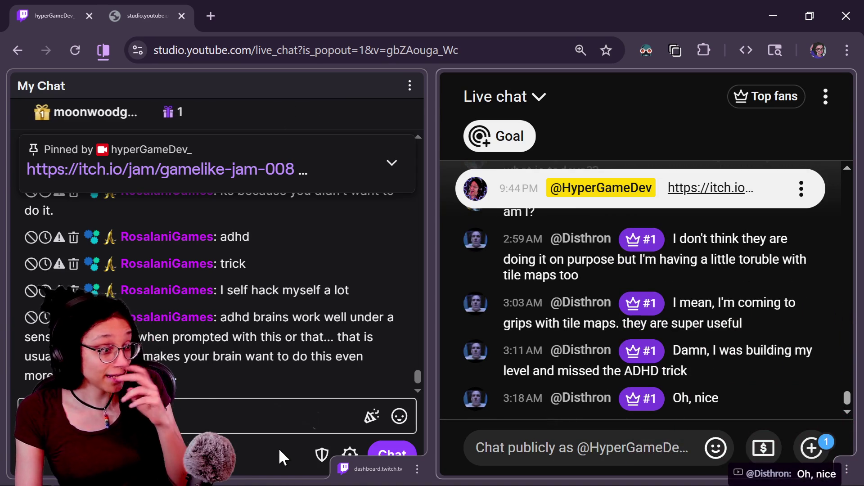
Step: Switch from the Chrome chat back to Godot with screen_on_screen.gd open
key("alt+Tab")
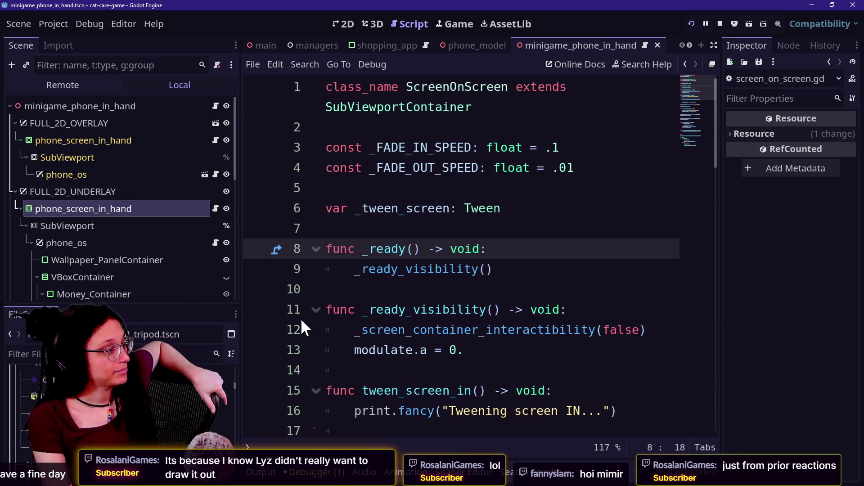
Step: Go to empty line 7 of the script, then view the running game's Shopping App with $50.00
key("Up")
key("Up")
key("Up")
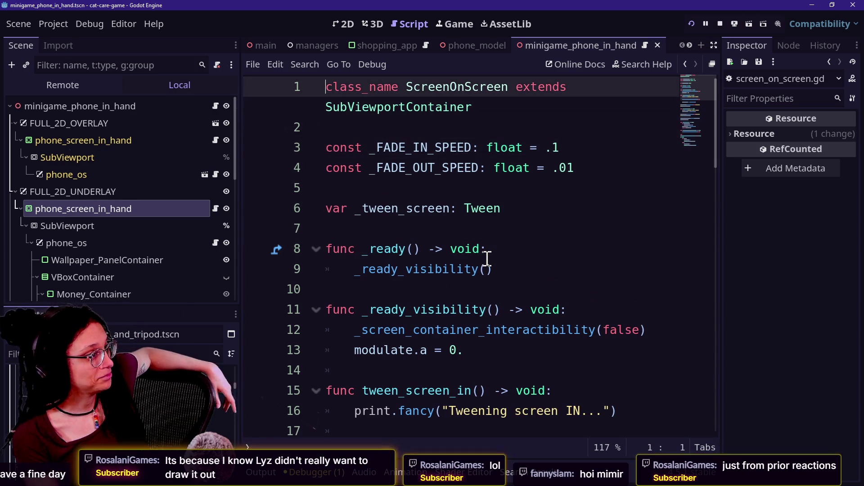
left_click(418, 230)
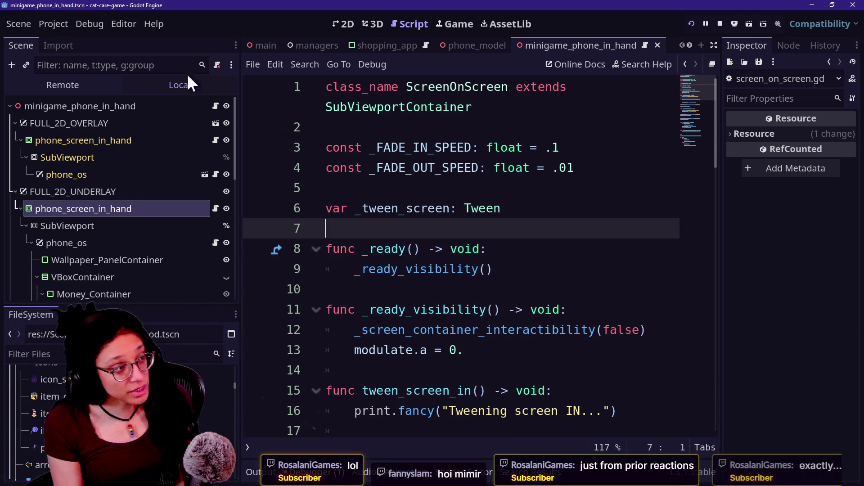
left_click(455, 23)
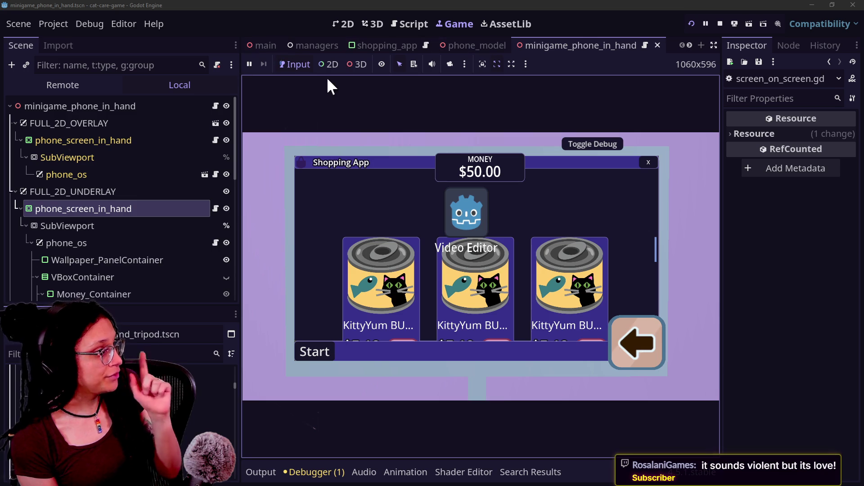
Step: Open computer_station.tscn through the quick-open search for 'computer_stat'
left_click(407, 27)
key("shift+alt+o")
type("computer_stati")
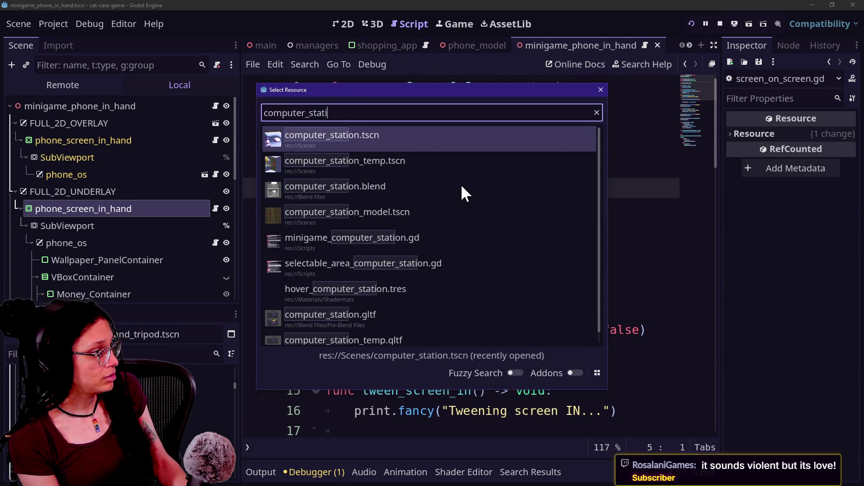
key("Return")
Step: Show the scene in the 3D view and select the main scene's phone_in_hand node
left_click(373, 23)
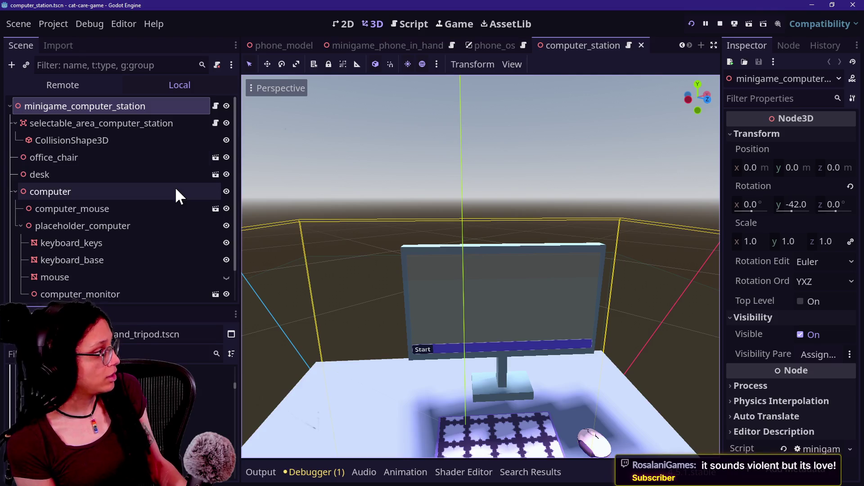
scroll(271, 40, "up", 3)
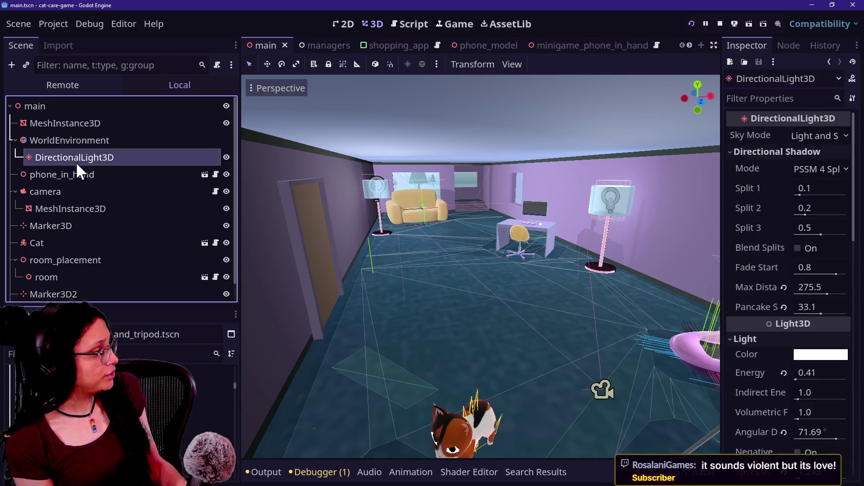
left_click(81, 173)
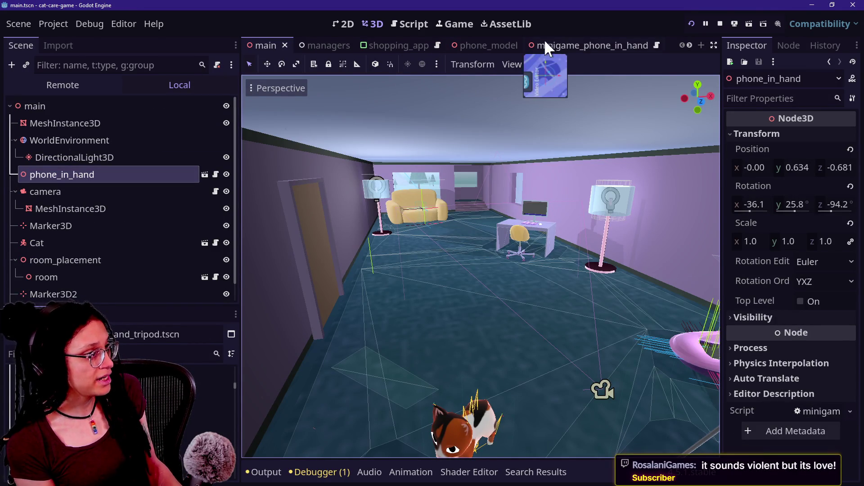
Step: Paste phone_in_hand from main at the top of computer_station's tree and expand its Transform
key("ctrl+shift+o")
key("Return")
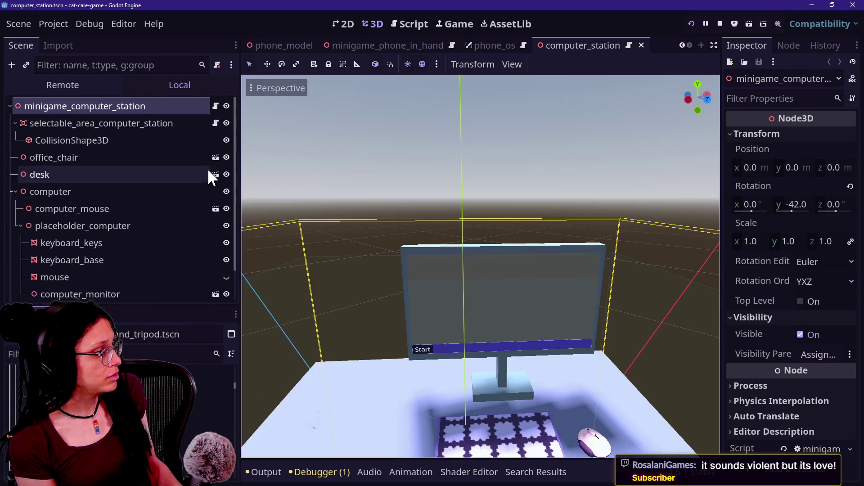
key("ctrl+v")
mouse_move(111, 295)
left_mouse_down()
mouse_move(155, 62)
mouse_move(139, 115)
left_mouse_up()
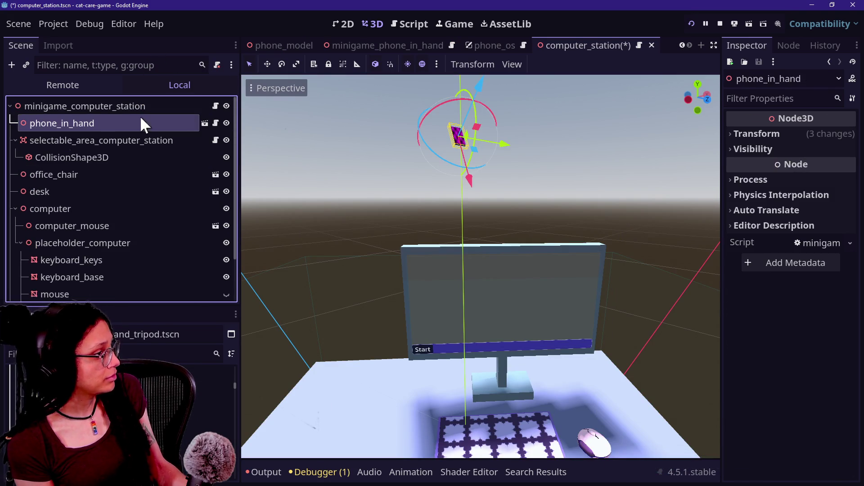
left_click(782, 133)
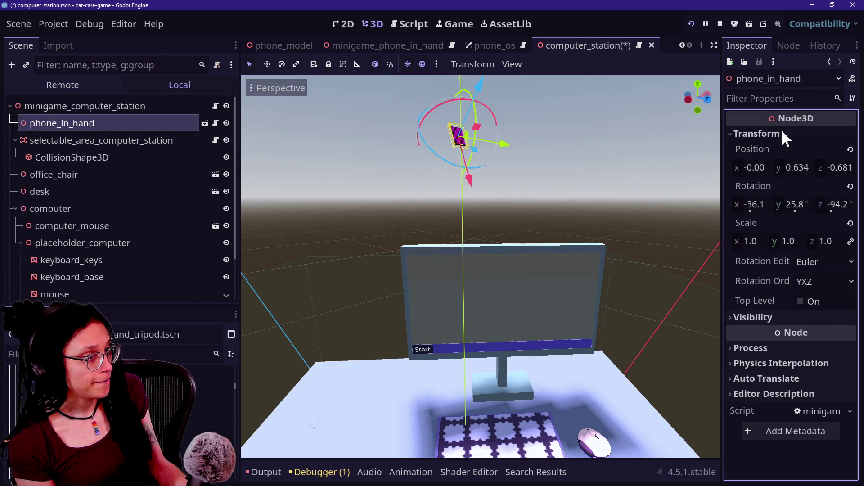
Step: Revert the phone's Position and Rotation to their default zero values
left_click(849, 149)
left_click(850, 186)
scroll(540, 272, "down", 5)
mouse_move(540, 272)
left_mouse_down()
mouse_move(450, 279)
mouse_move(518, 274)
left_mouse_up()
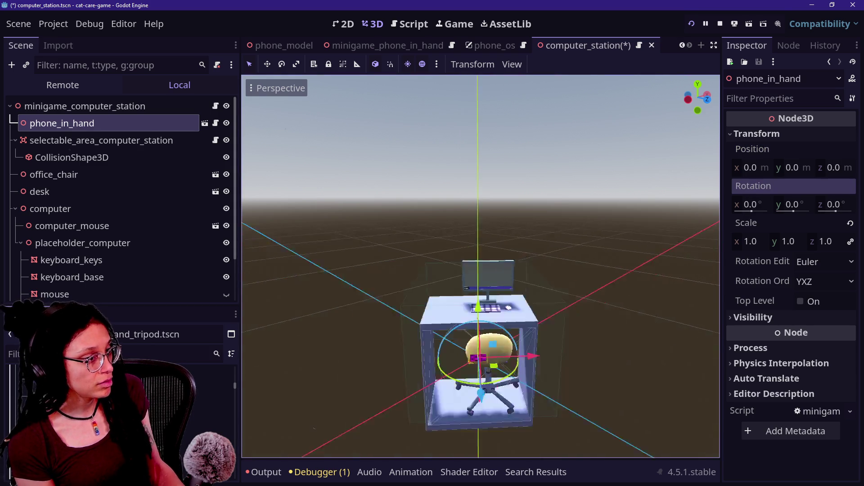
scroll(481, 270, "up", 3)
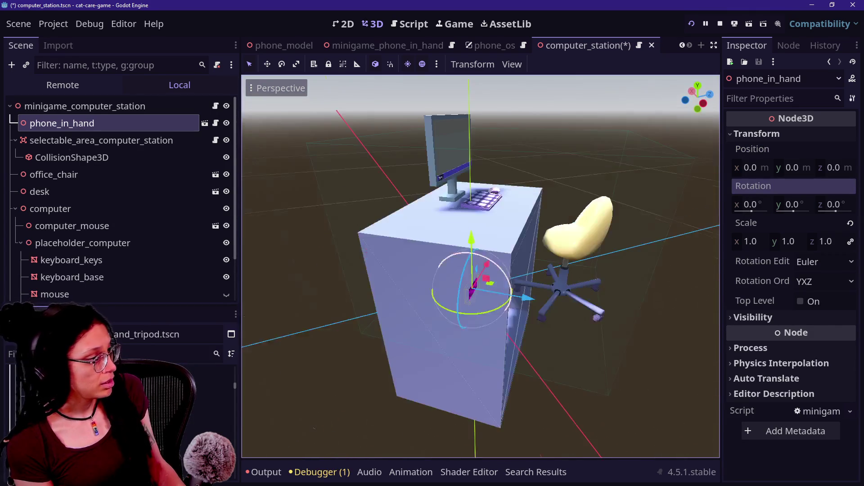
Step: Move the phone in front of the monitor to x 0.022, y 0.292 and save computer_station
left_click_drag(468, 261, 453, 101)
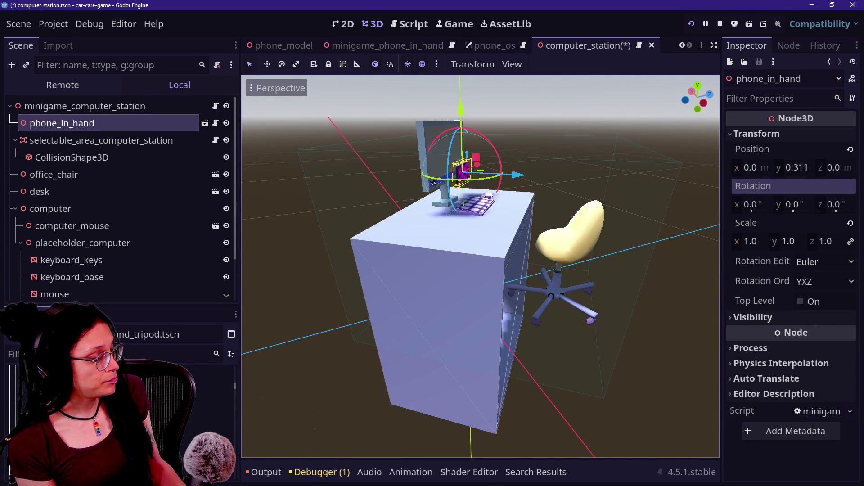
scroll(481, 265, "down", 8)
scroll(481, 267, "up", 10)
key("w")
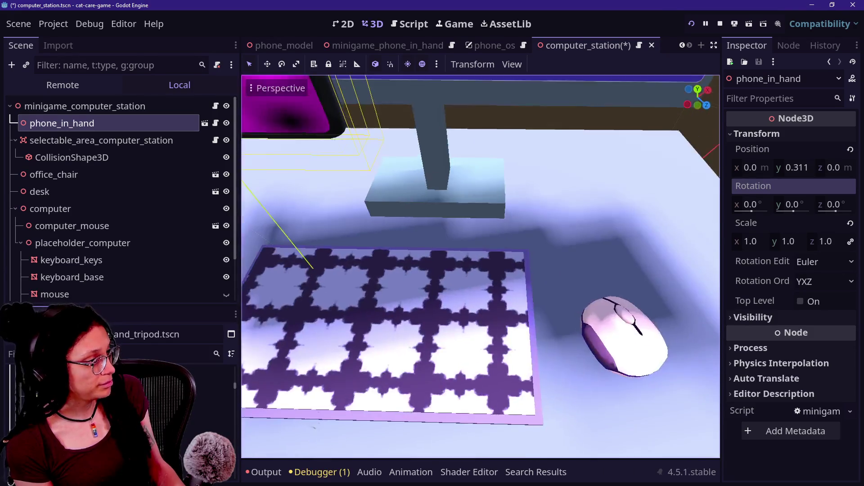
key("a")
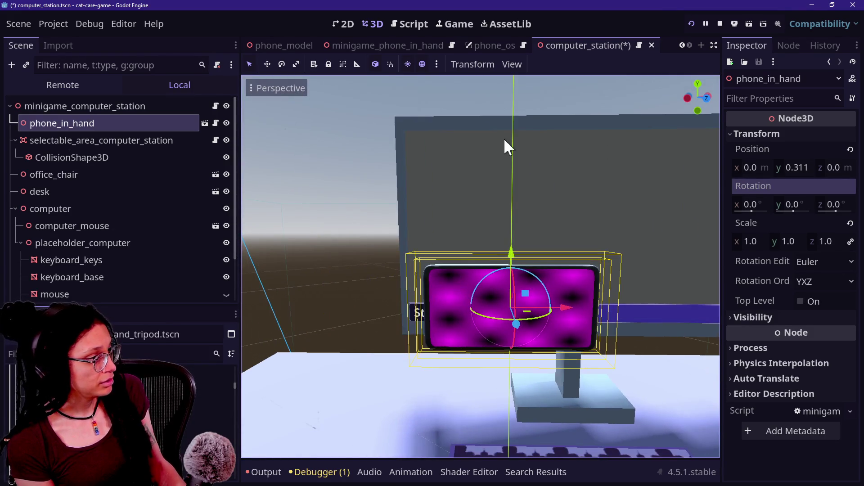
mouse_move(519, 261)
left_mouse_down()
mouse_move(520, 328)
mouse_move(569, 334)
mouse_move(628, 362)
left_mouse_up()
key("ctrl+s")
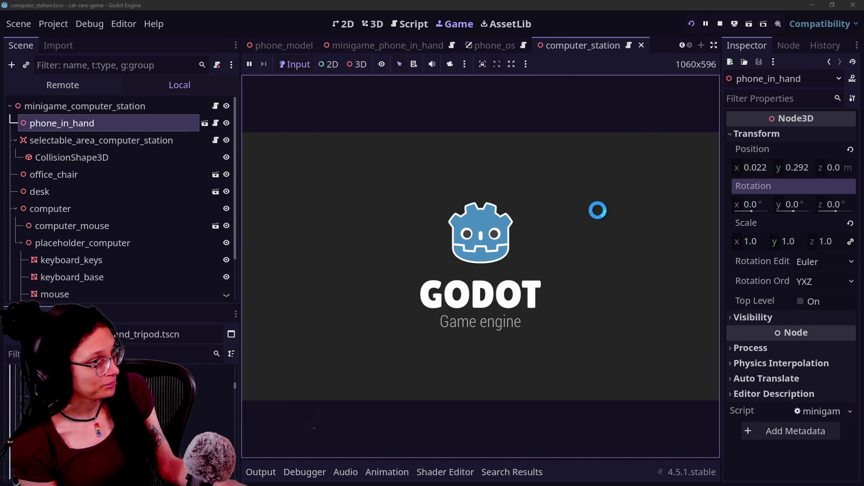
Step: Sit at the computer in the running game to see its four-icon desktop
left_click(530, 289)
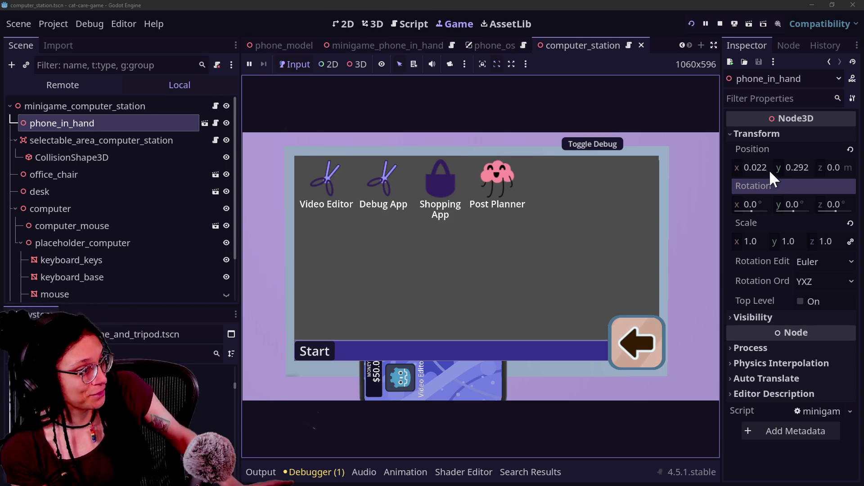
Step: Set phone_in_hand's Position to x 0.016, y 0.308, z 0.146, undoing an accidental x tilt
mouse_move(798, 163)
left_mouse_down()
mouse_move(783, 163)
mouse_move(797, 163)
left_mouse_up()
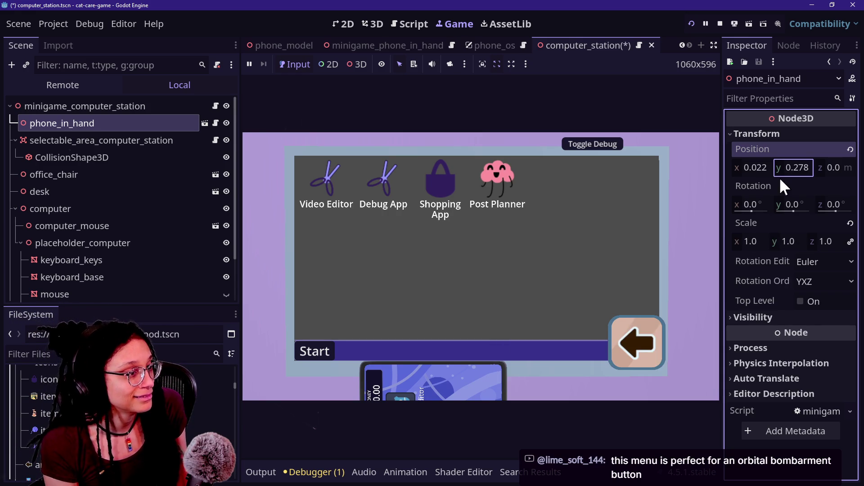
mouse_move(820, 167)
left_mouse_down()
mouse_move(830, 167)
mouse_move(761, 166)
left_mouse_up()
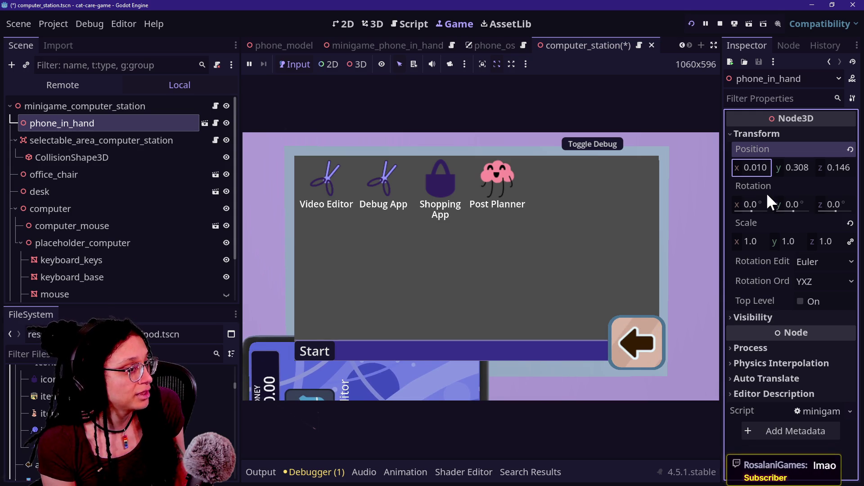
mouse_move(756, 204)
left_mouse_down()
mouse_move(811, 205)
mouse_move(795, 211)
left_mouse_up()
key("ctrl+z")
left_click(513, 273)
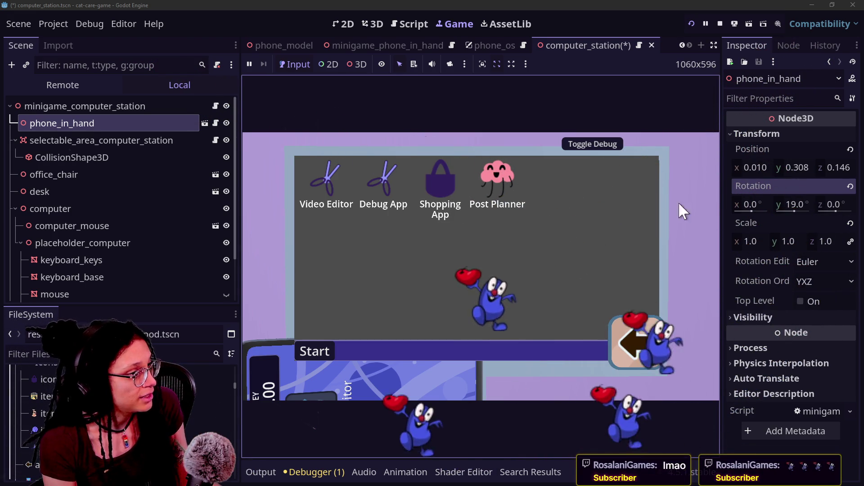
left_click_drag(757, 169, 759, 169)
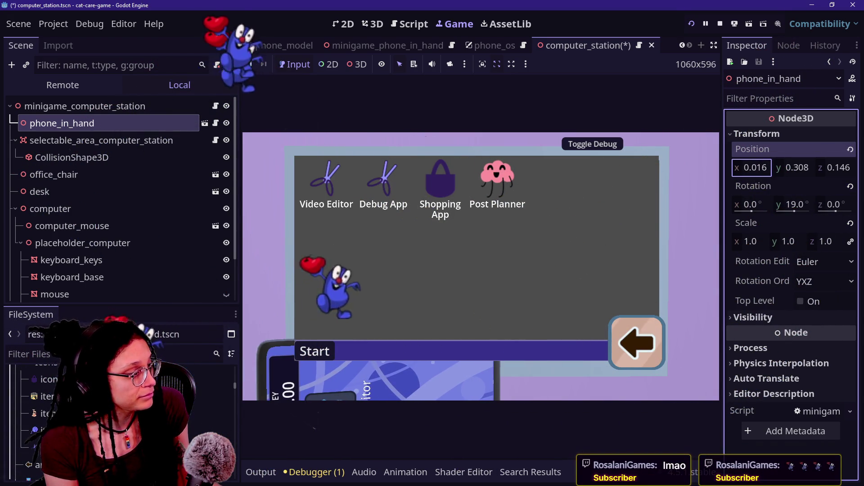
left_click(703, 336)
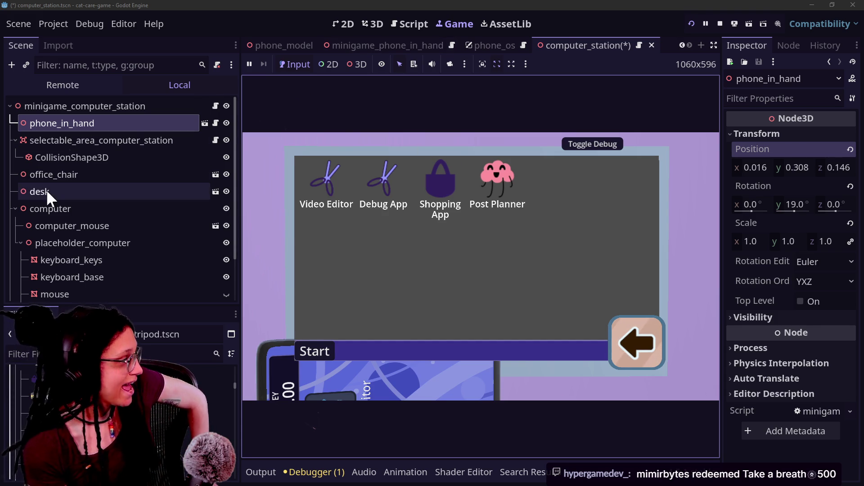
Step: Open computer_monitor from the Scene tree and select its FULL_2D_OVERLAY node
scroll(131, 130, "down", 2)
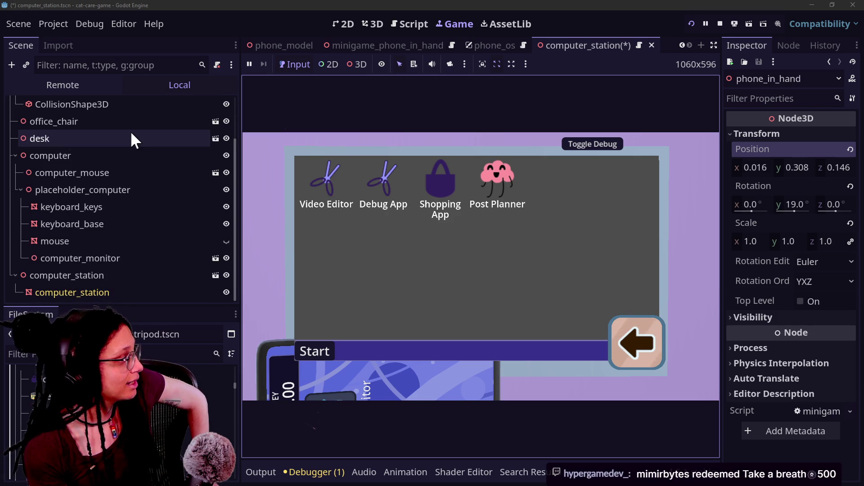
scroll(102, 180, "up", 2)
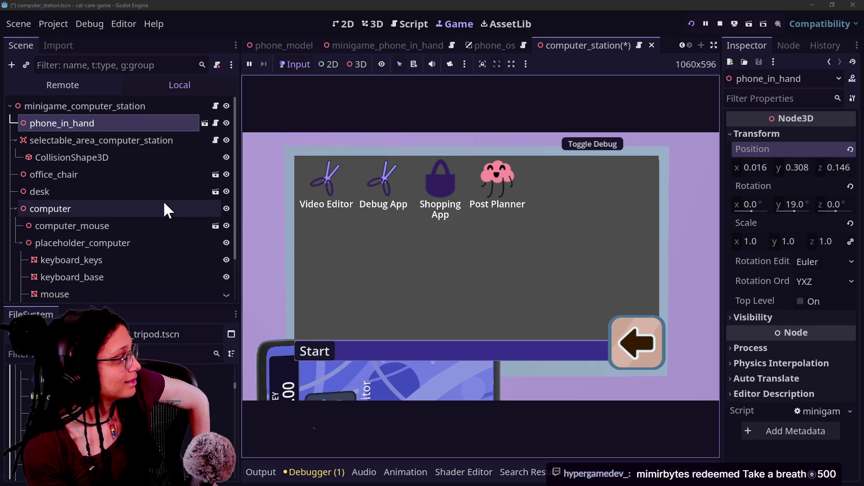
scroll(164, 210, "down", 2)
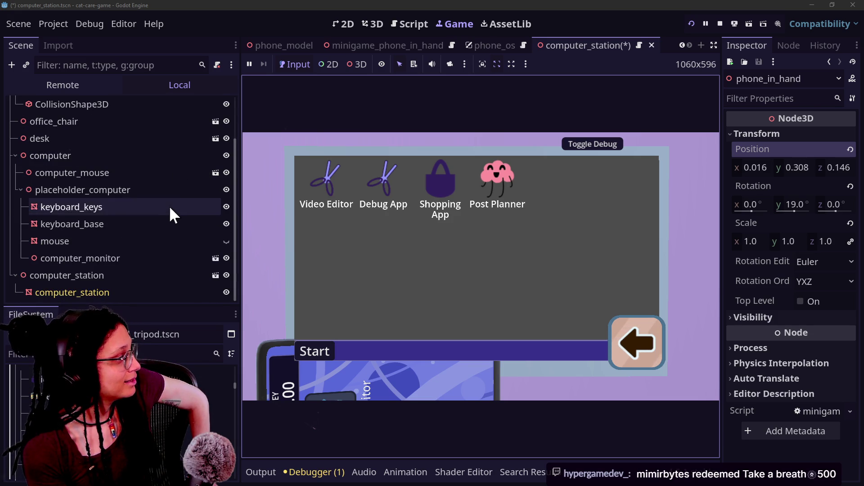
left_click(214, 259)
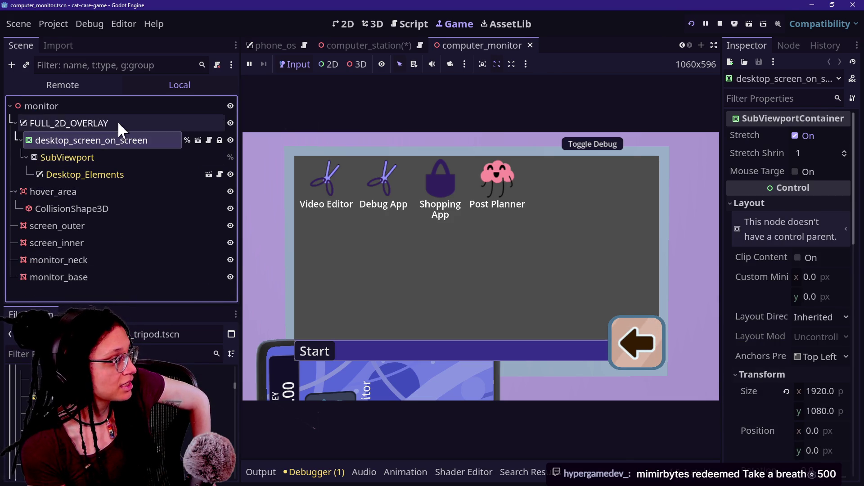
left_click(117, 123)
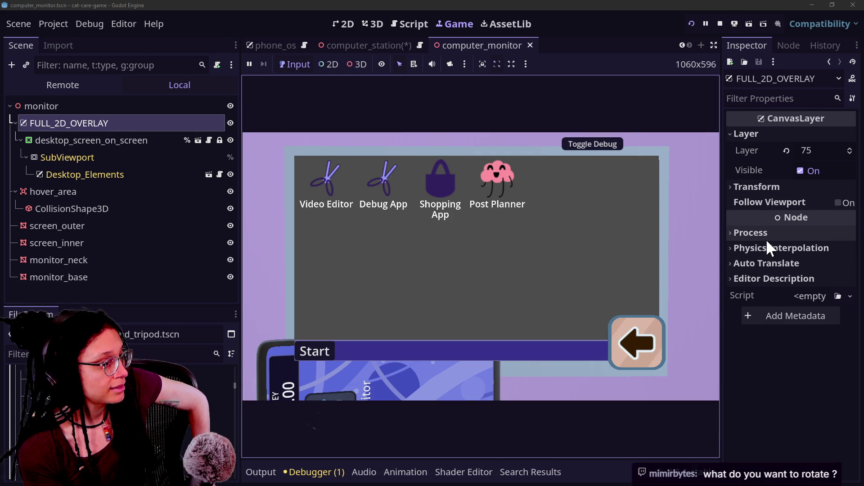
left_click(745, 187)
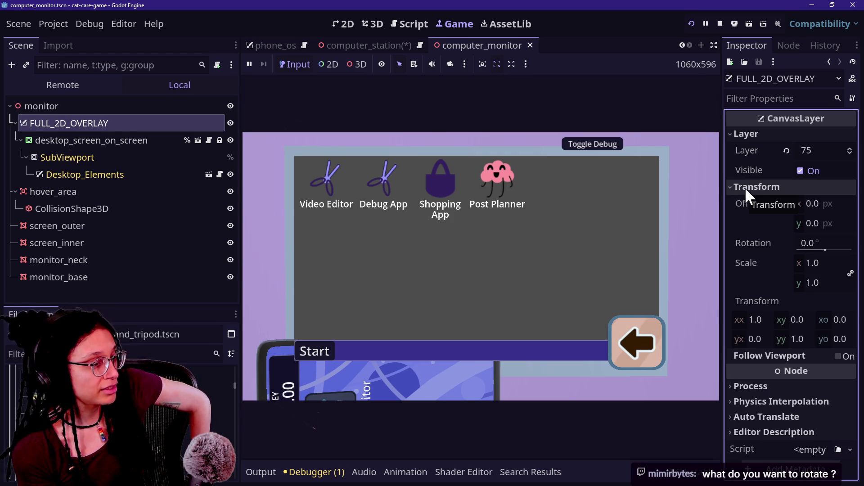
left_click(745, 187)
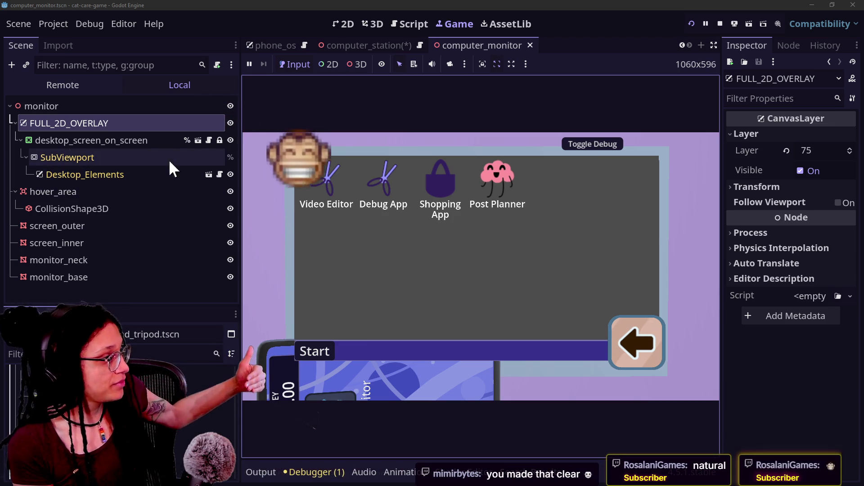
left_click(325, 45)
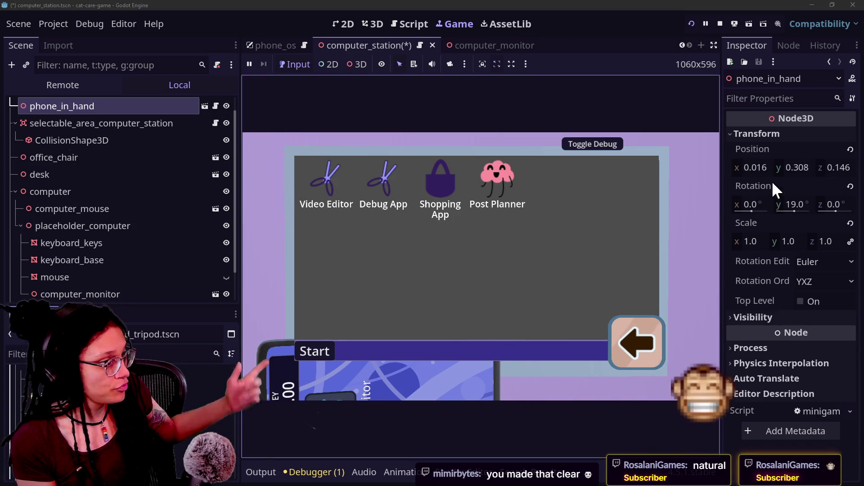
Step: Raise phone_in_hand to y 0.340 and drag the Post Planner icon above Shopping App
mouse_move(797, 168)
left_mouse_down()
mouse_move(810, 167)
mouse_move(803, 167)
left_mouse_up()
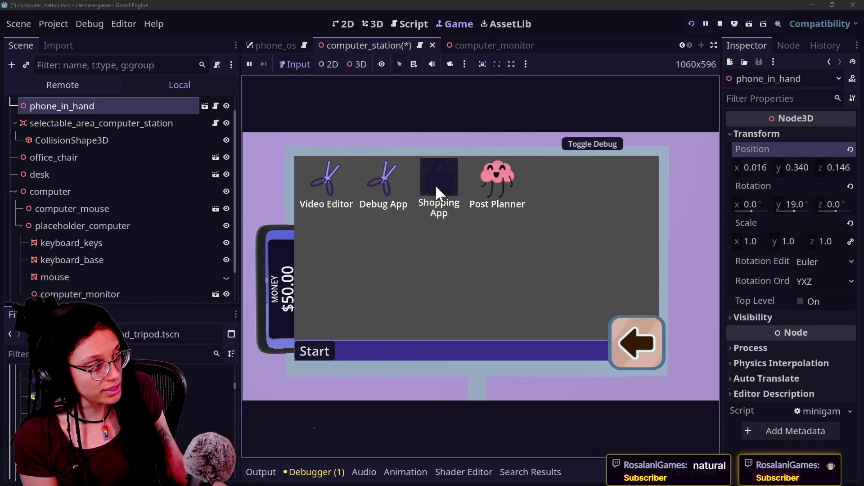
left_click_drag(434, 199, 506, 182)
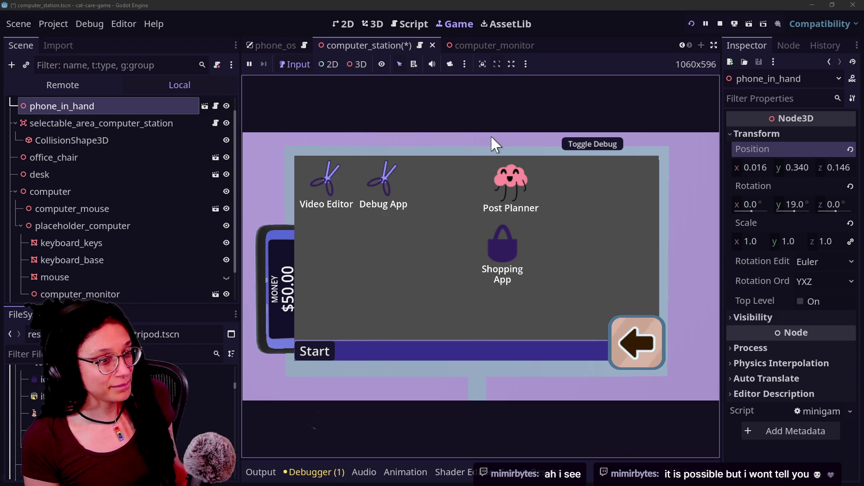
key("alt+Tab")
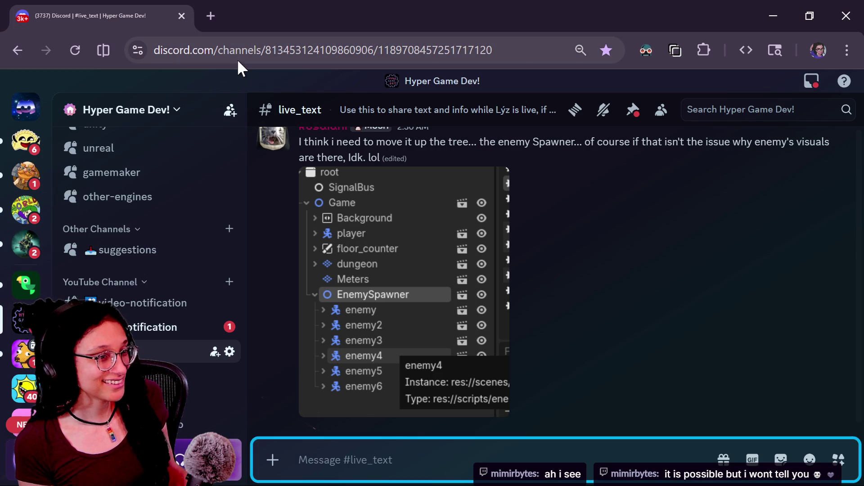
Step: Switch to the browser window and open a new empty tab
key("alt+Tab")
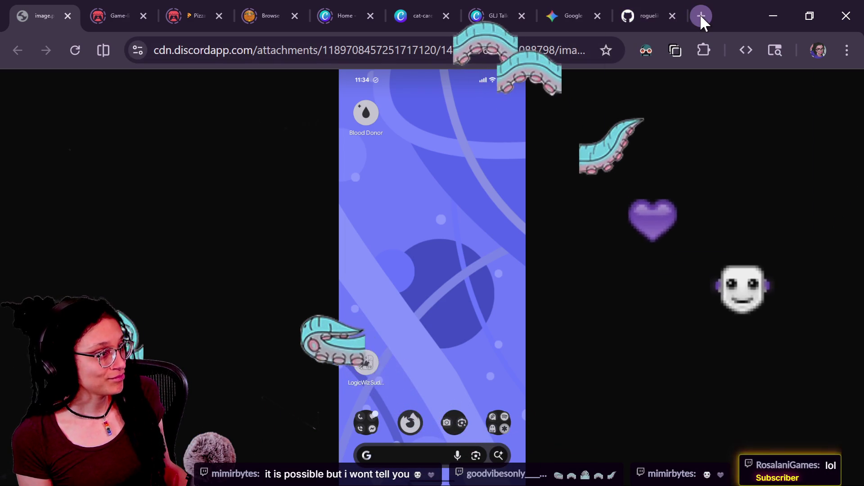
left_click(700, 17)
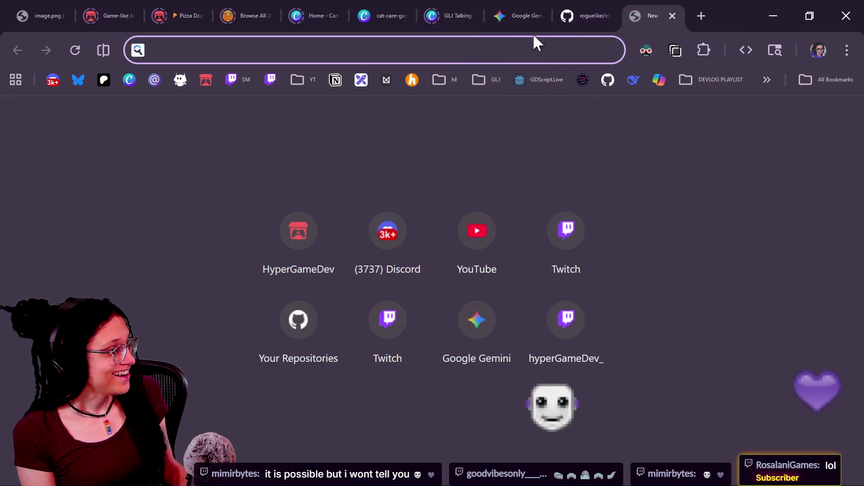
Step: Search 'breath' in the address bar and load the suggested breathing timer page
mouse_move(459, 16)
type("breath")
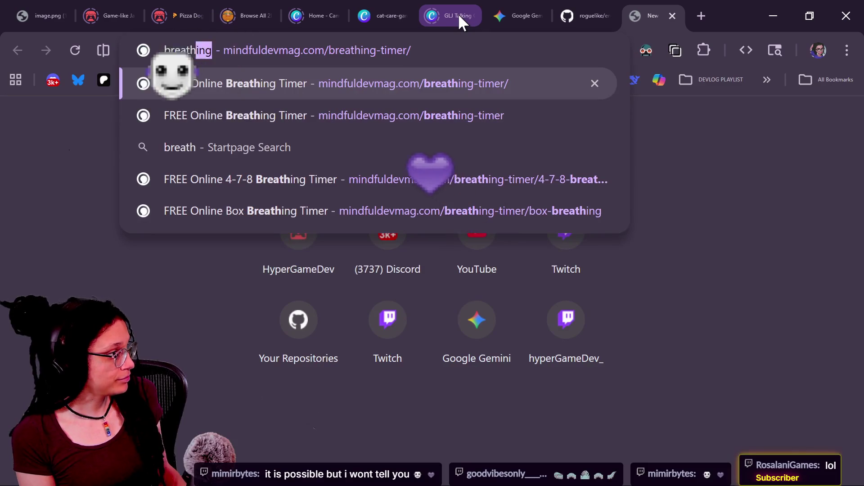
key("Return")
Step: Visit the HRV timer, return to the 4-2-4 timer, dismiss the feedback popup, and return to Godot
scroll(721, 360, "down", 3)
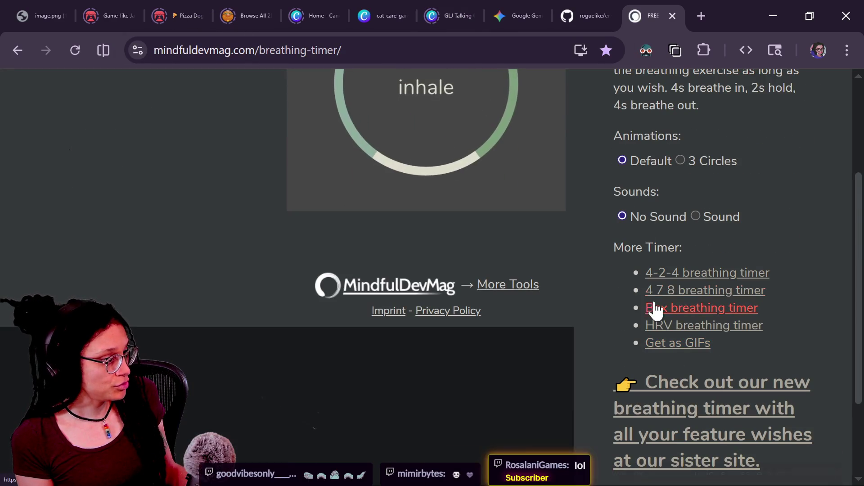
left_click(720, 326)
scroll(614, 295, "down", 3)
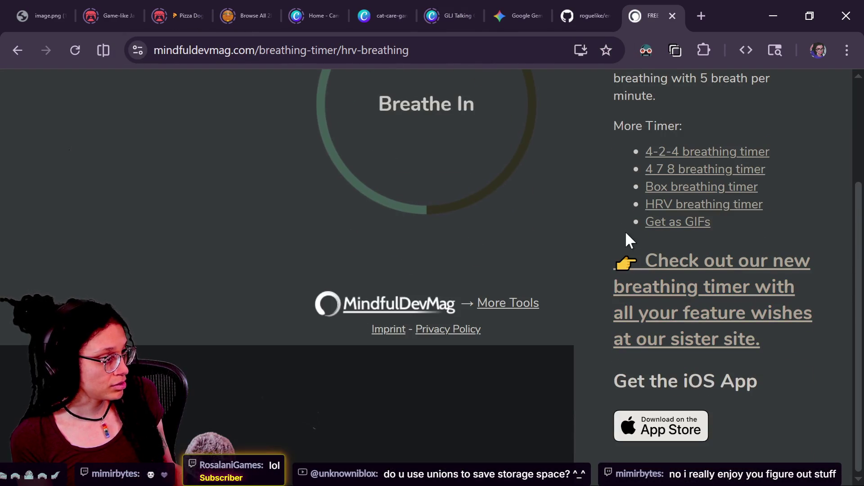
left_click(682, 151)
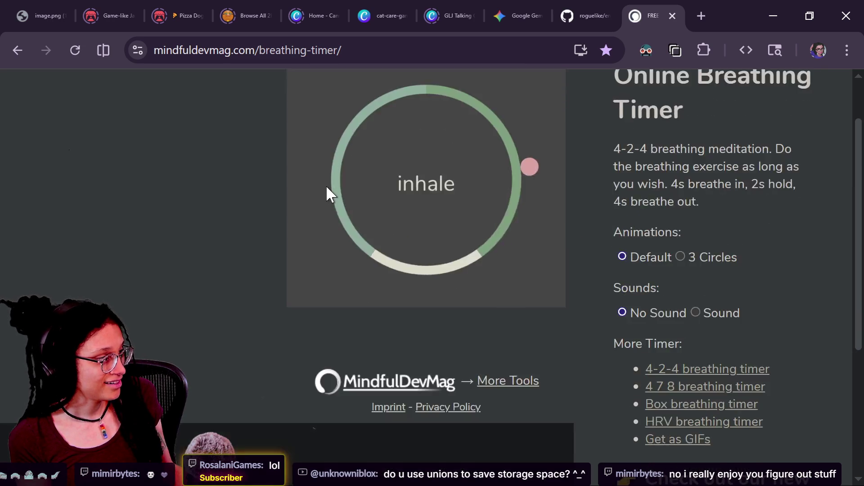
double_click(171, 166)
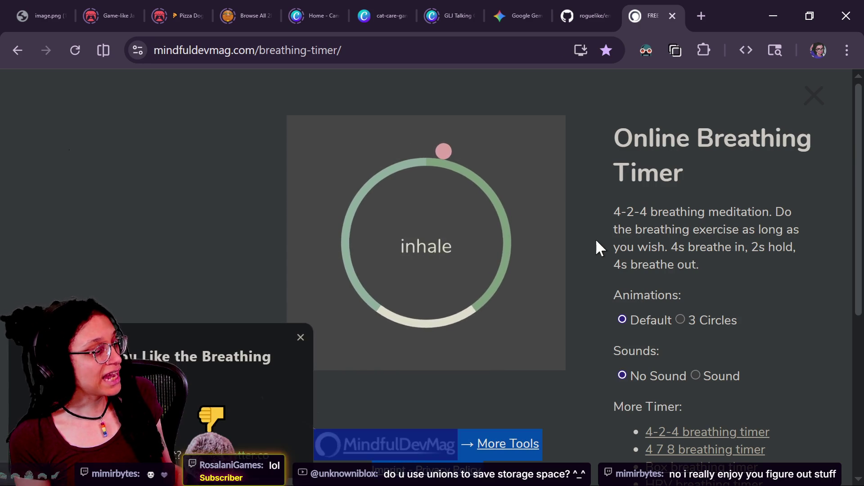
left_click(300, 337)
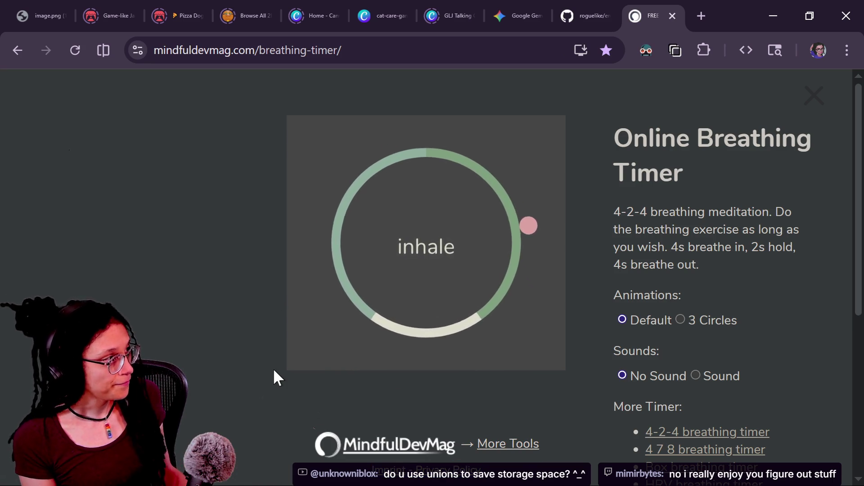
key("alt+Tab")
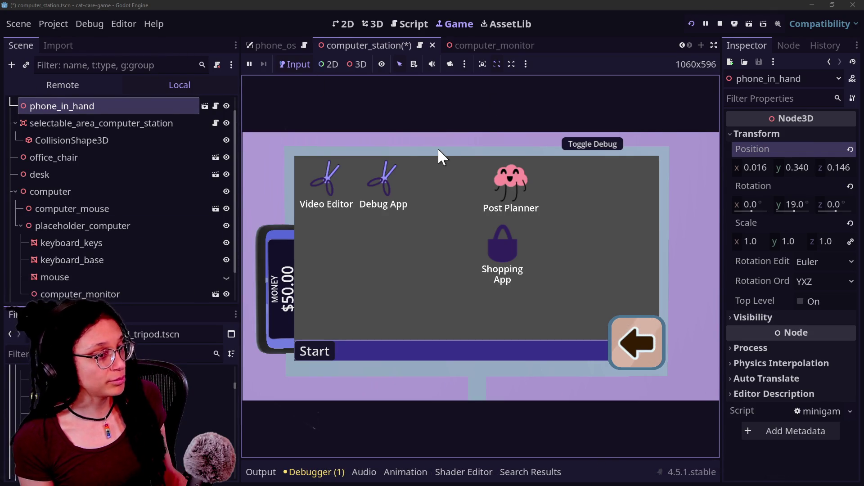
key("alt+Tab")
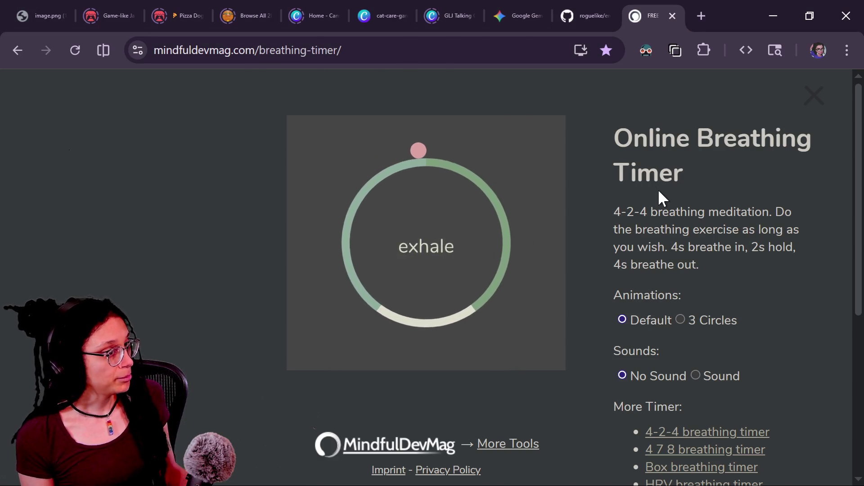
key("alt+Tab")
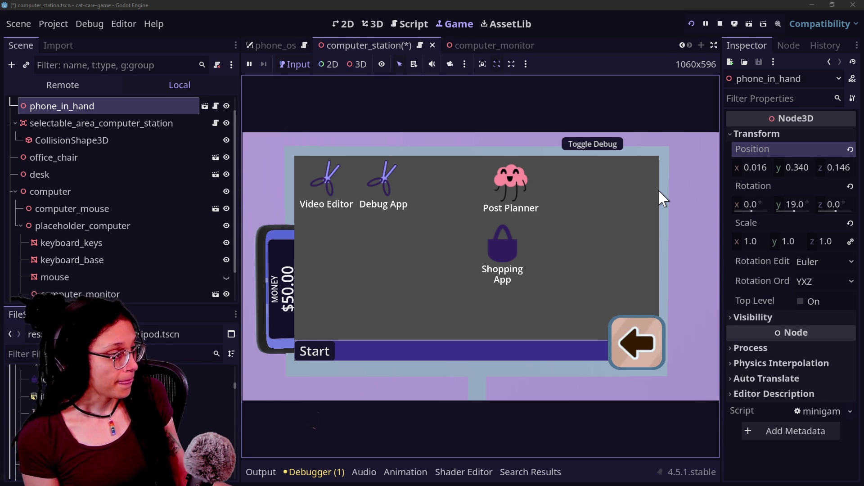
key("alt+Tab")
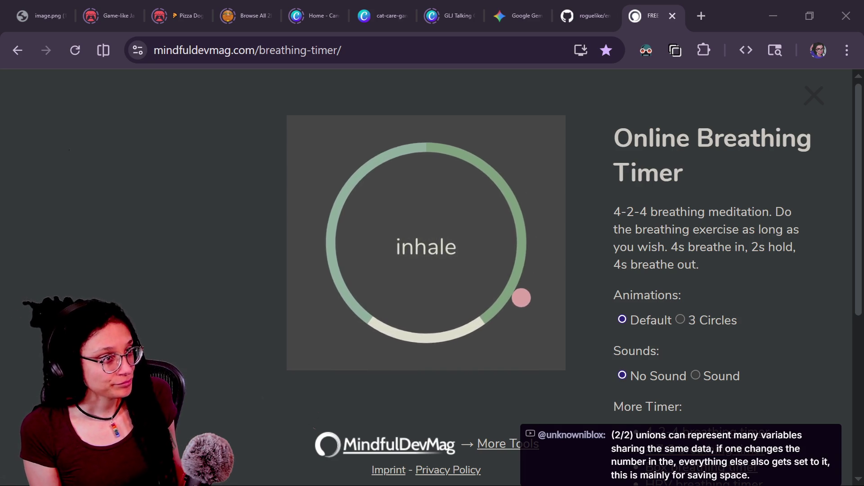
Step: Close the breathing timer tab in Chrome and return to the Godot editor
left_click(672, 15)
key("alt+Tab")
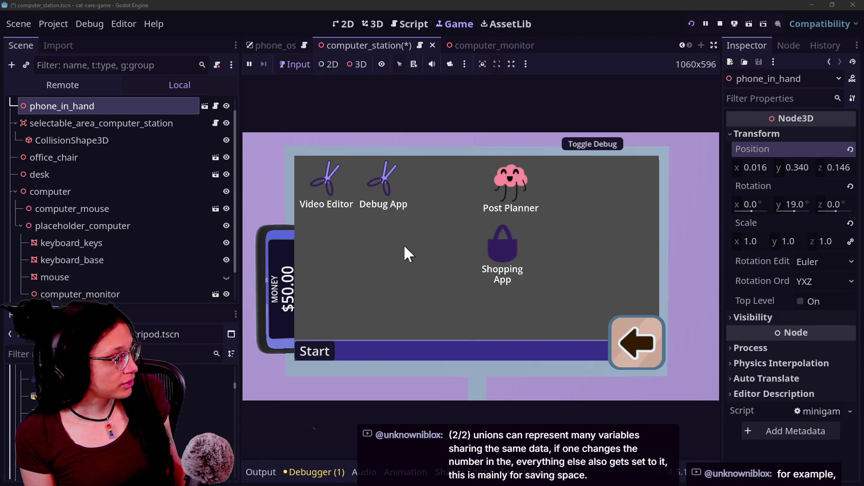
Step: Open the computer_monitor scene and select the desktop_screen_on_screen node
left_click(128, 156)
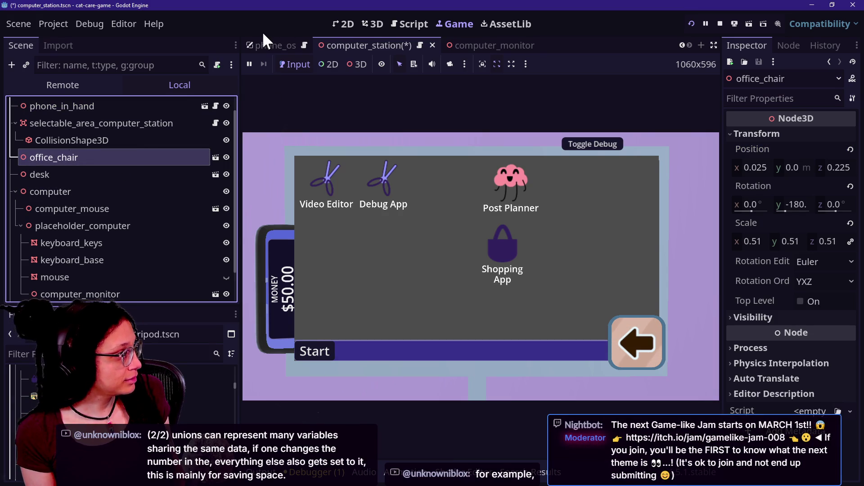
left_click(262, 43)
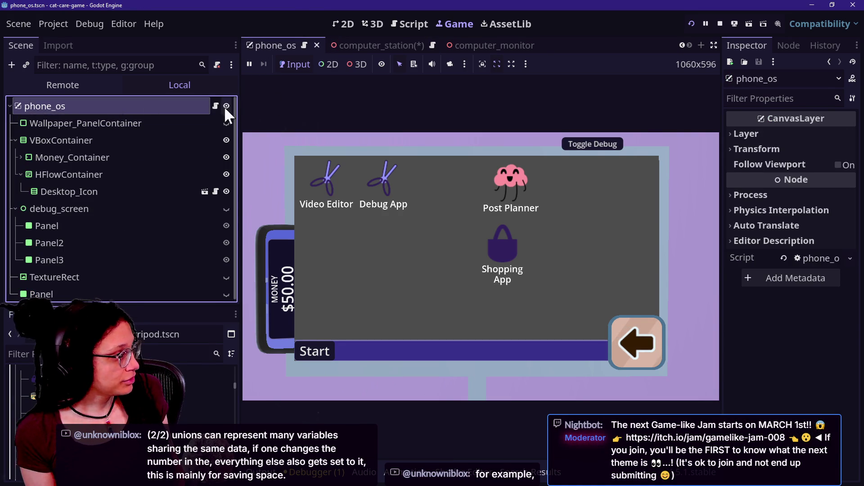
left_click(452, 49)
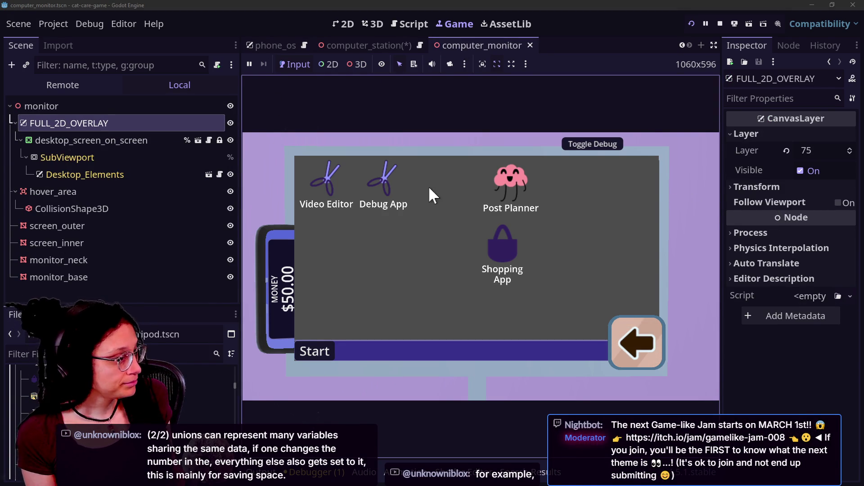
left_click(147, 135)
Step: Scroll through desktop_screen_on_screen's Inspector properties, checking the Container Sizing section
scroll(771, 278, "down", 2)
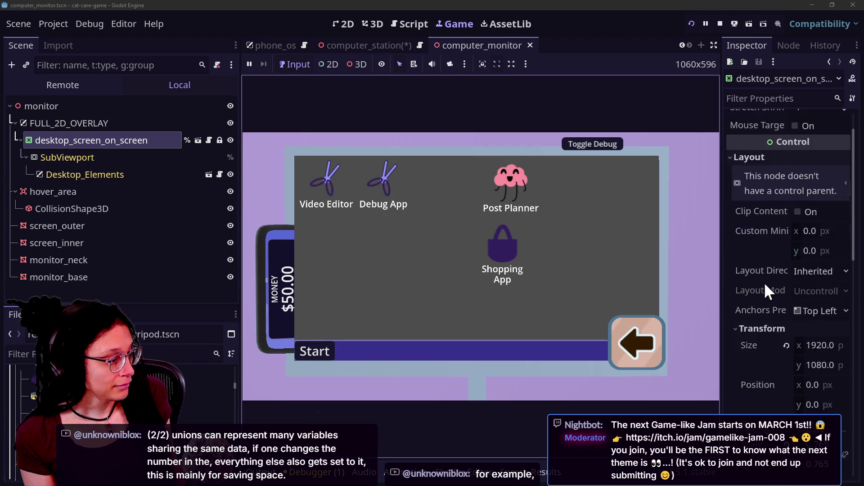
scroll(763, 282, "down", 2)
scroll(763, 282, "down", 2)
left_click(763, 339)
left_click(764, 339)
scroll(763, 339, "up", 5)
Step: Filter the Inspector properties for 'ske' to look for a skew setting, then clear the filter
left_click(757, 95)
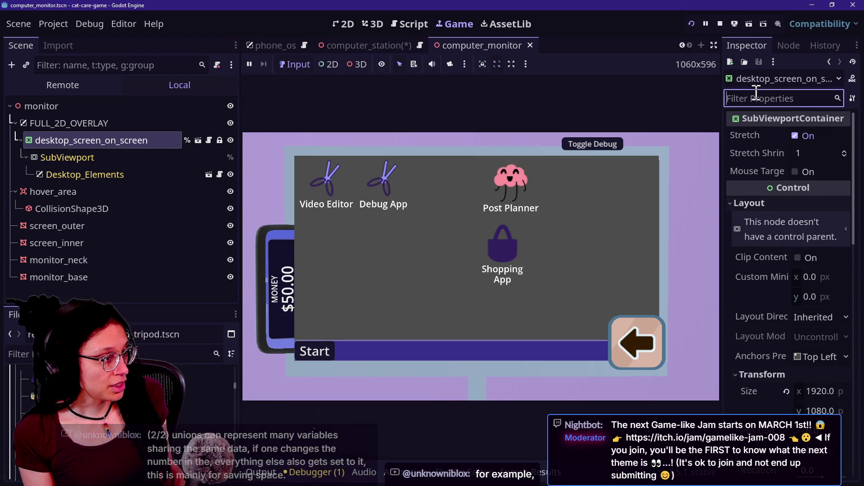
type("ske")
key("BackSpace")
key("BackSpace")
key("BackSpace")
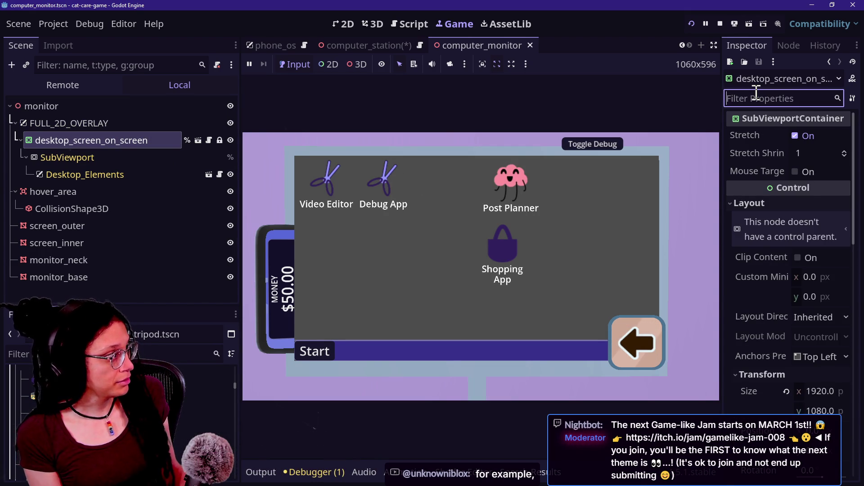
left_click(112, 123)
left_click(108, 131)
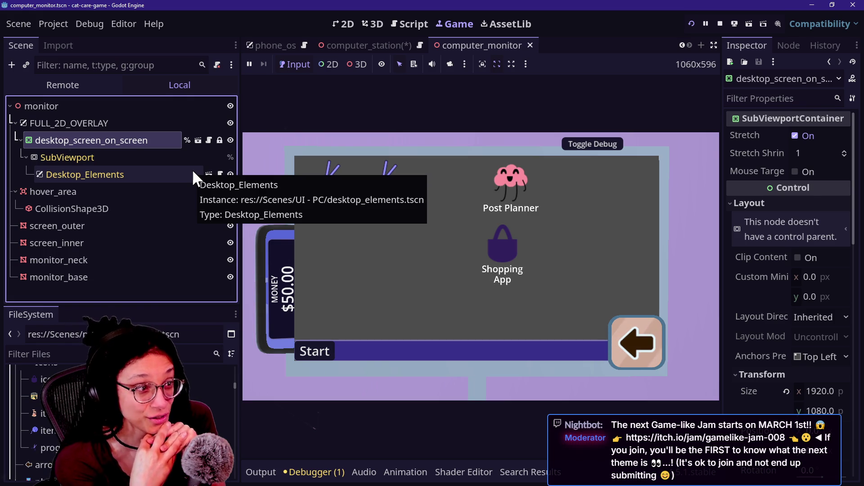
key("alt+Tab")
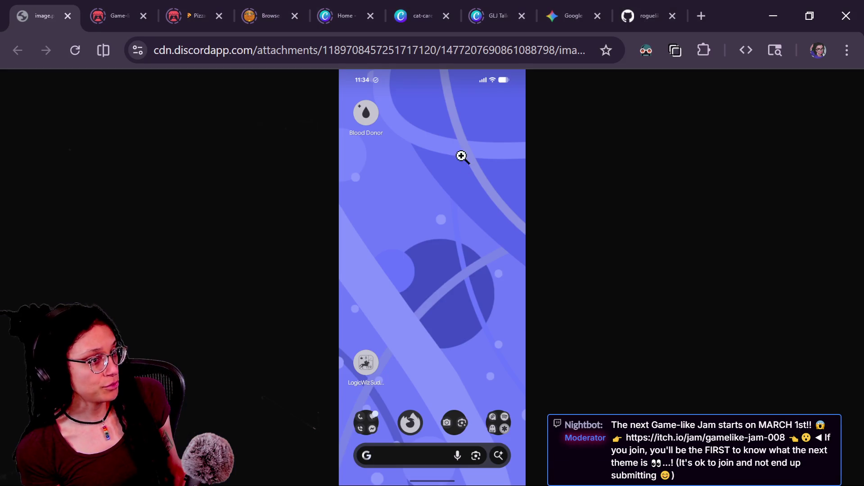
Step: Load godotshaders.com in a new Chrome tab and go to its Shaders browse page
left_click(701, 16)
type("godotshaders.com")
key("Return")
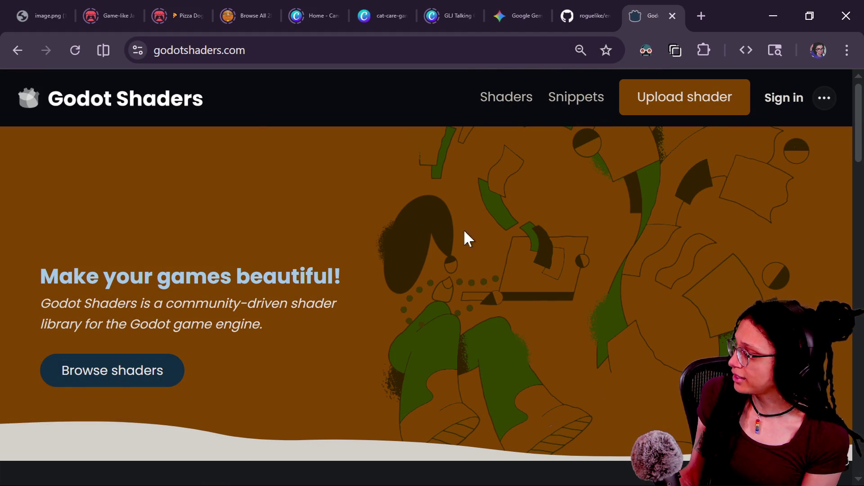
left_click(130, 361)
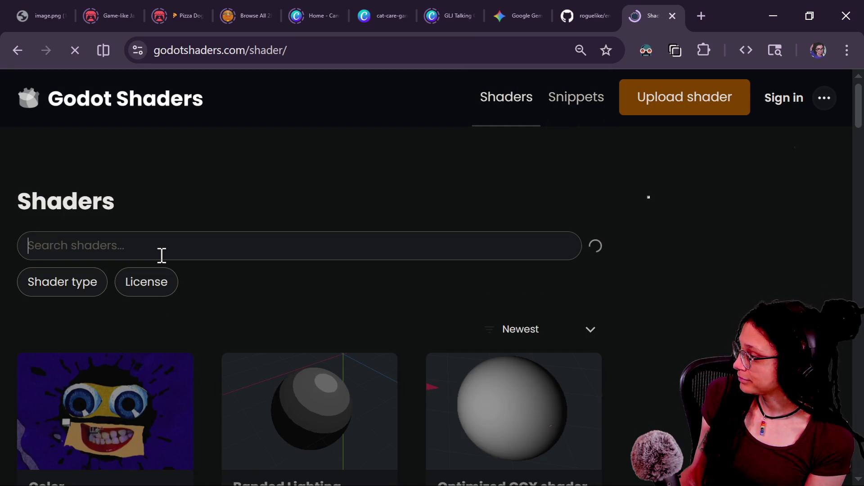
Step: Filter the skew search results to Canvas item shaders with CC0 license and browse them
scroll(324, 243, "down", 2)
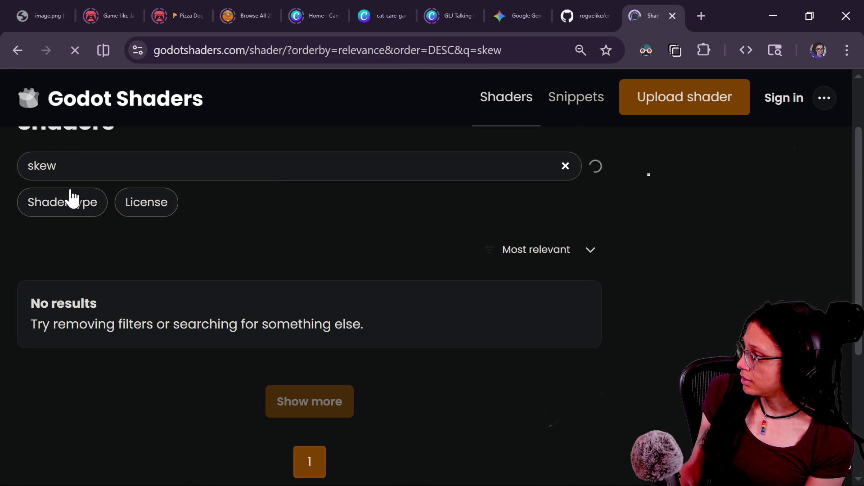
left_click(64, 203)
left_click(85, 241)
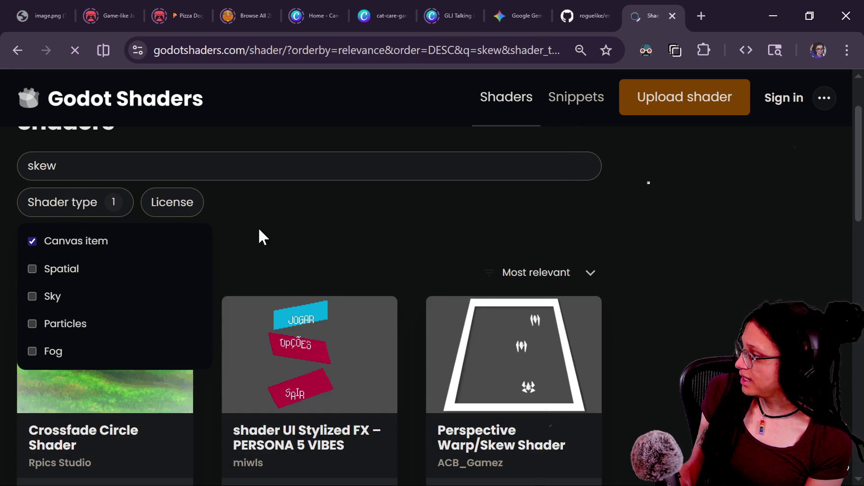
left_click(168, 207)
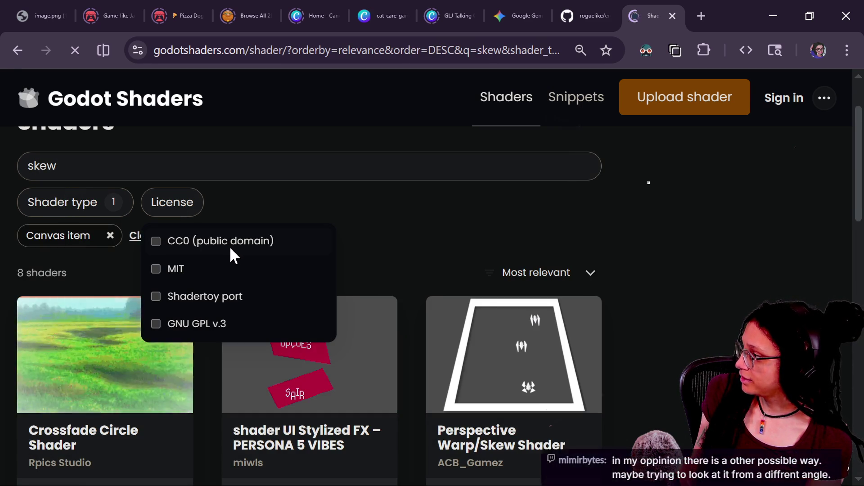
left_click(230, 245)
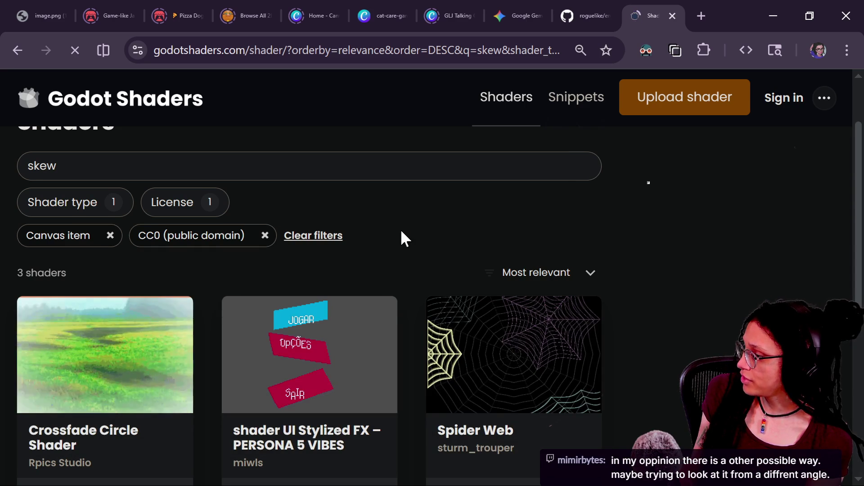
scroll(276, 251, "down", 2)
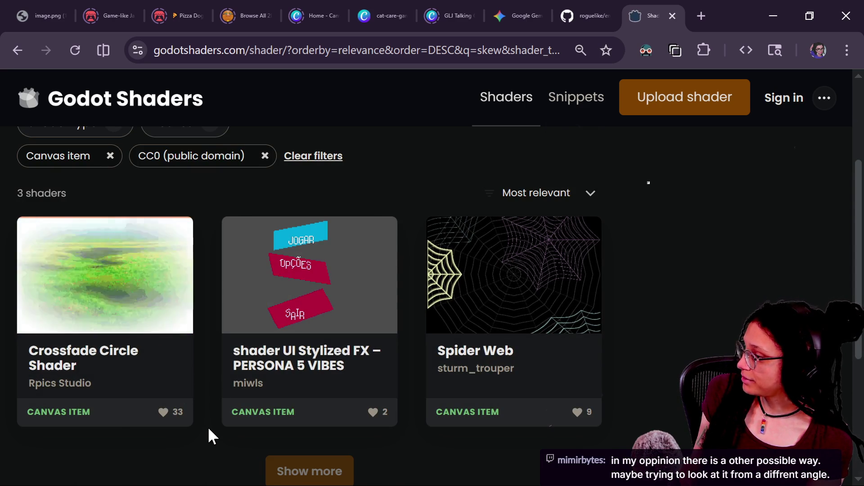
scroll(179, 445, "down", 4)
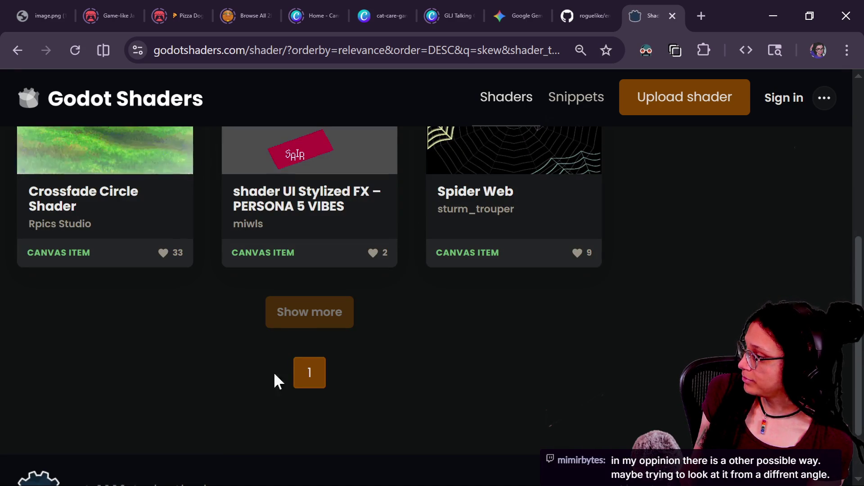
scroll(340, 344, "up", 4)
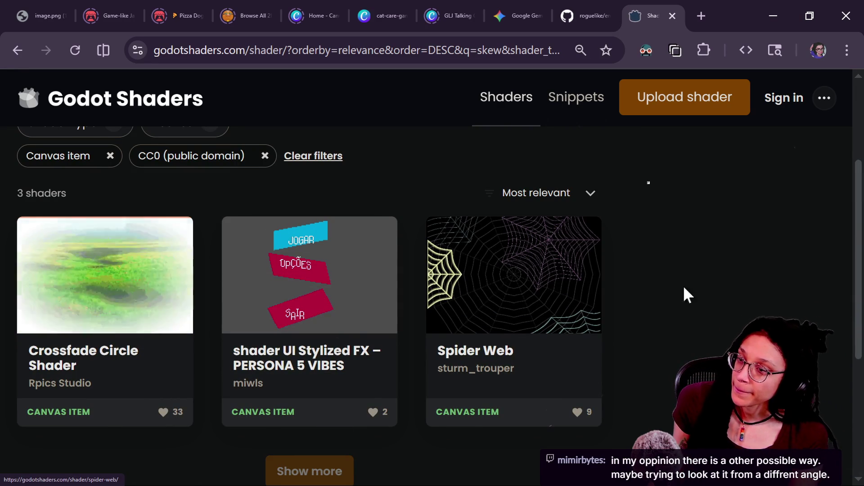
scroll(704, 268, "down", 2)
scroll(704, 268, "up", 2)
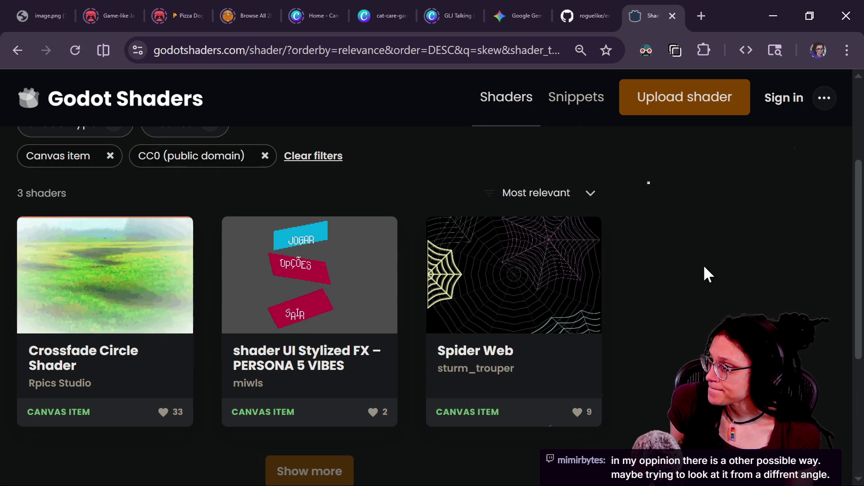
Step: View the PERSONA 5 VIBES shader page, go back, and select the 'skew' search term
left_click(262, 325)
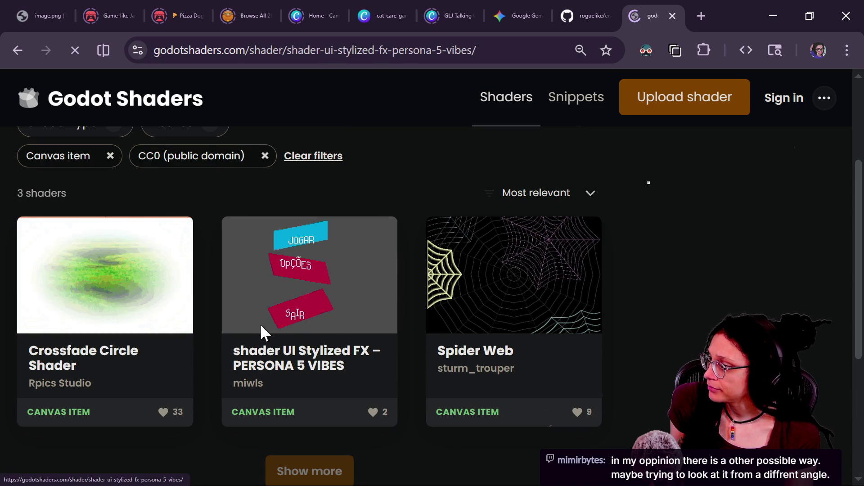
scroll(695, 295, "down", 5)
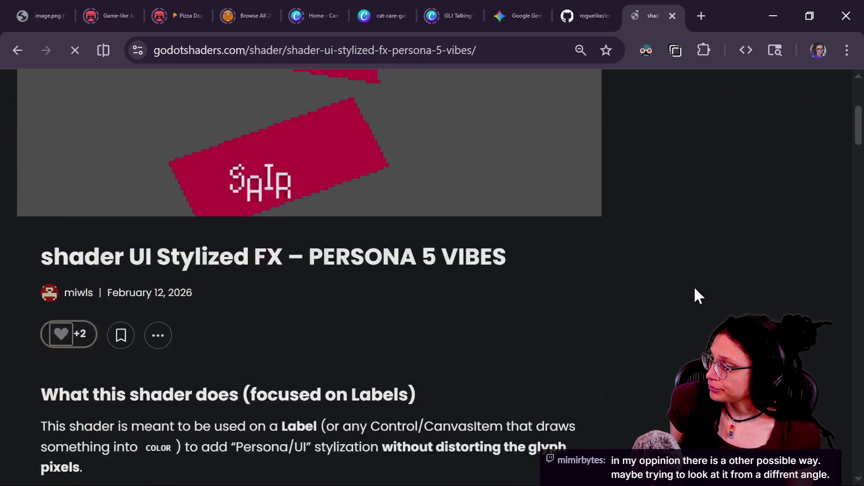
scroll(694, 293, "down", 8)
scroll(694, 293, "up", 13)
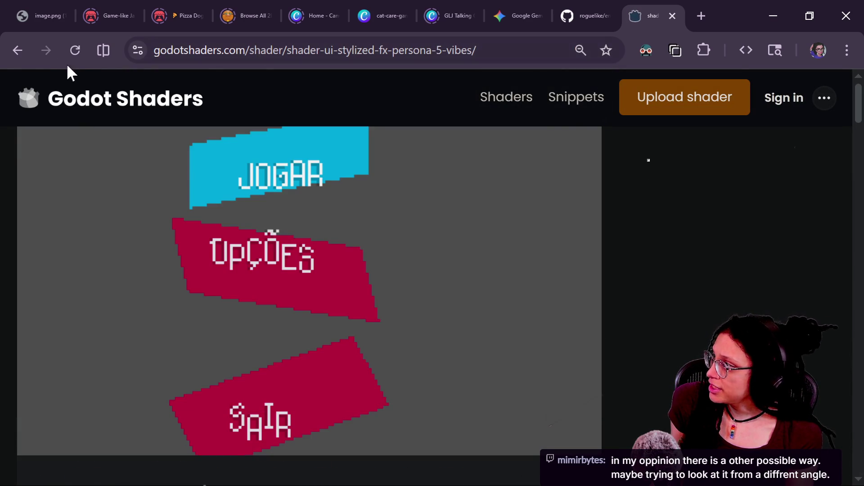
left_click(17, 50)
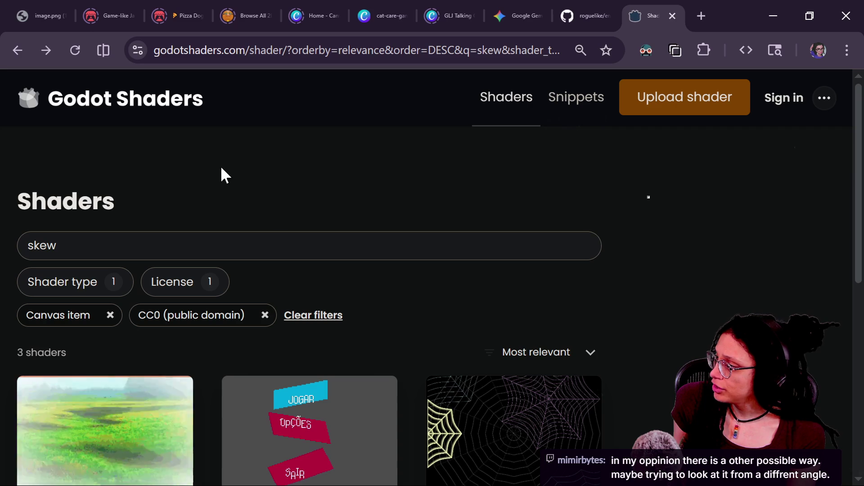
left_click(261, 239)
key("ctrl+a")
Step: Search the filtered shaders for 'rotate' and browse the results
type("rotate")
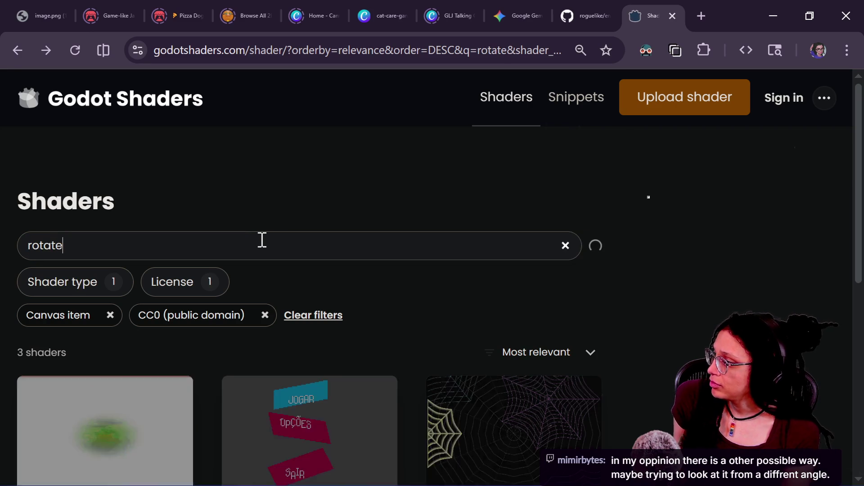
scroll(436, 329, "down", 3)
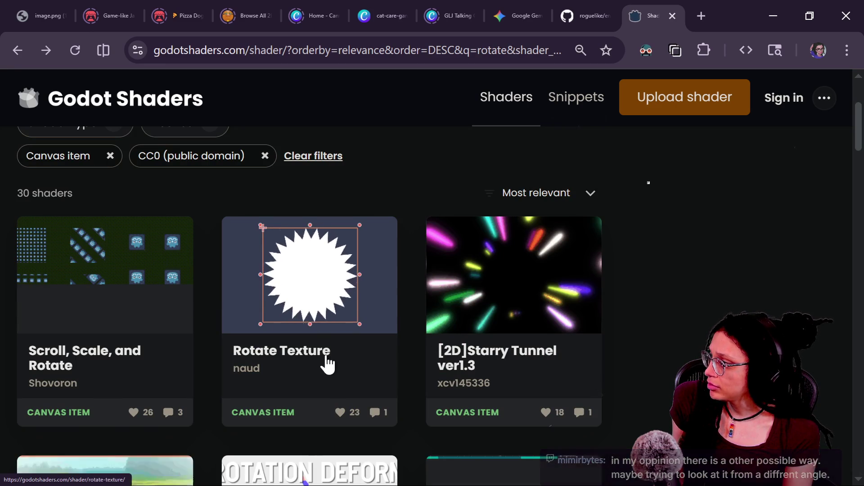
scroll(186, 356, "down", 2)
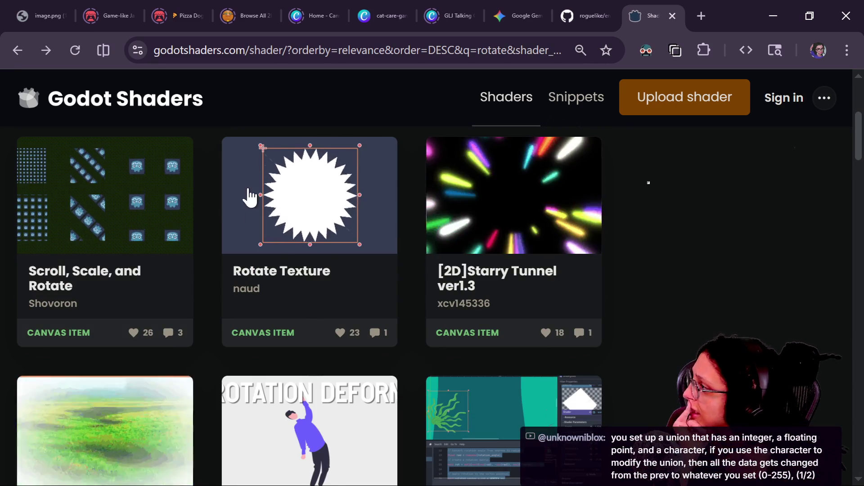
scroll(250, 196, "up", 5)
Step: Replace the search with 'perspective' and scroll through the 14 results
double_click(196, 239)
type("perspective")
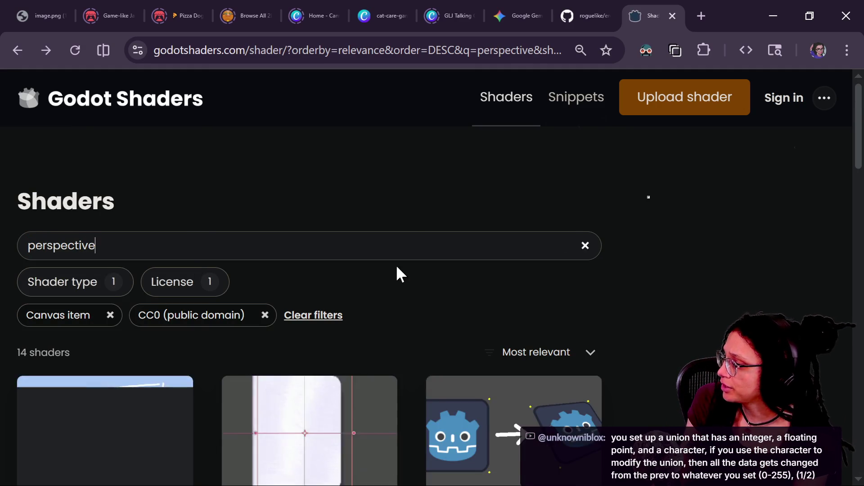
scroll(397, 273, "down", 4)
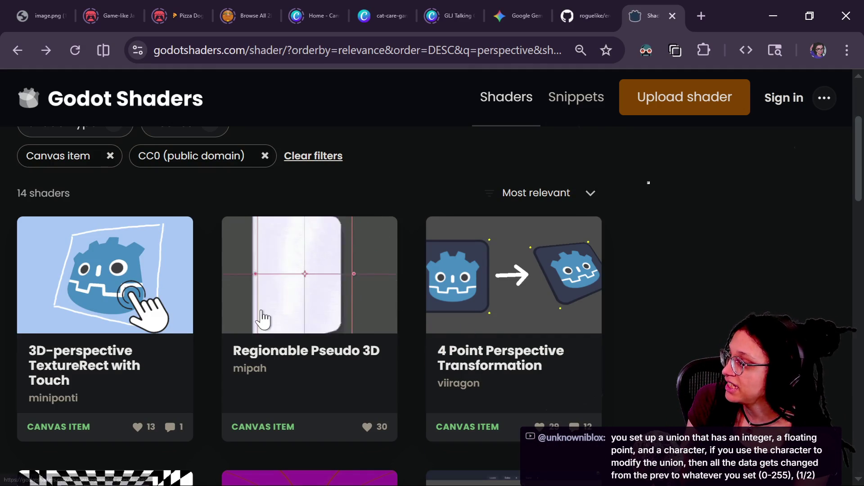
scroll(357, 366, "down", 2)
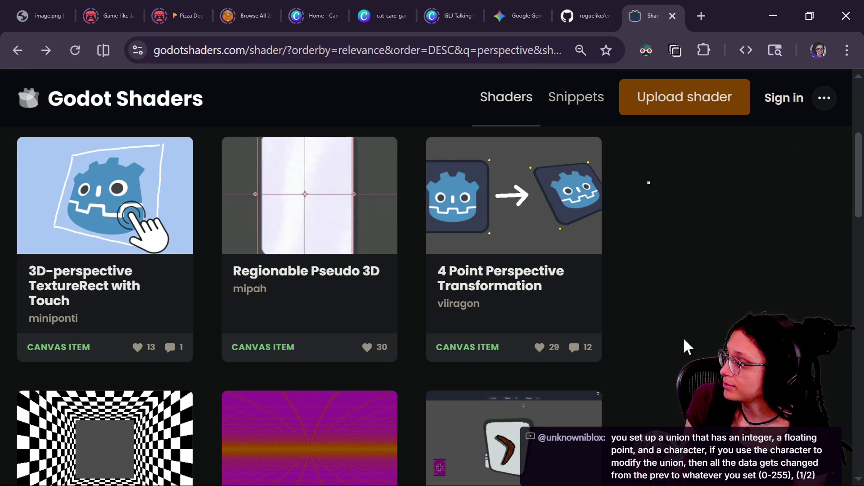
scroll(682, 337, "down", 5)
scroll(682, 337, "up", 5)
scroll(685, 341, "down", 5)
scroll(685, 341, "up", 5)
scroll(684, 340, "down", 2)
scroll(684, 341, "up", 2)
scroll(683, 341, "up", 2)
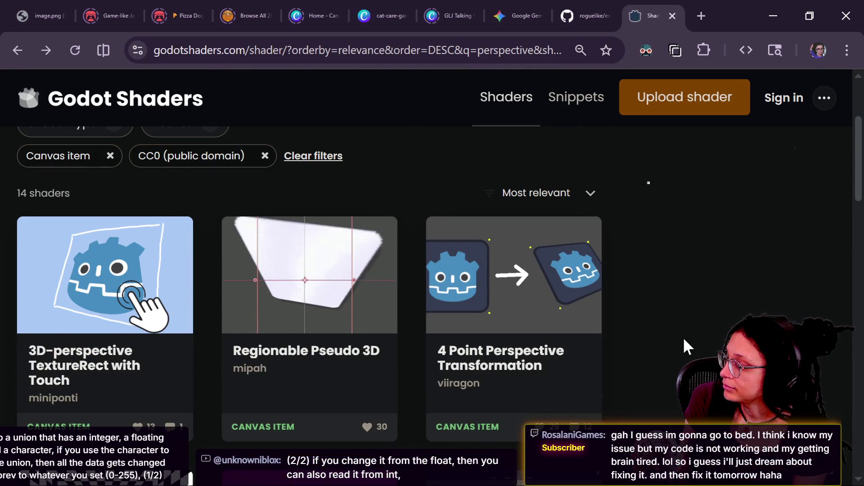
scroll(684, 340, "down", 2)
scroll(684, 339, "up", 2)
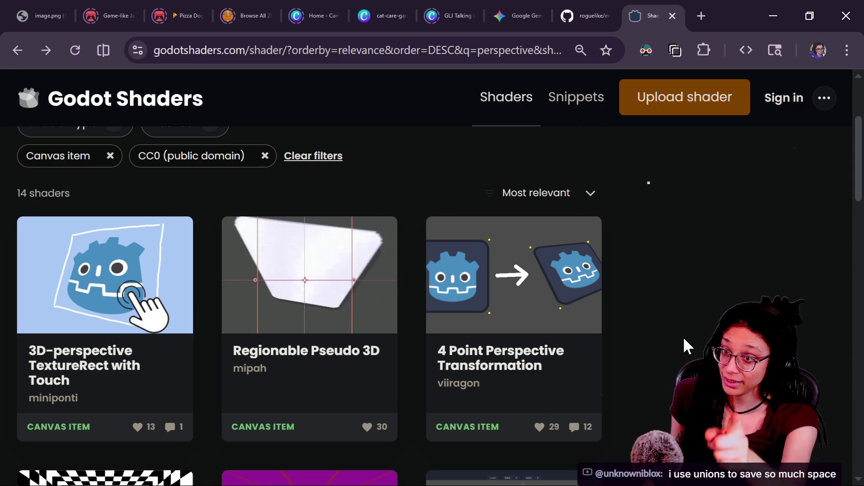
scroll(588, 357, "down", 1)
scroll(589, 357, "up", 1)
Step: On the 3D-perspective TextureRect with Touch page, highlight its cull_back, y_rot, inset and fov uniforms
left_click(80, 382)
scroll(536, 355, "down", 6)
scroll(539, 360, "down", 15)
scroll(536, 353, "up", 15)
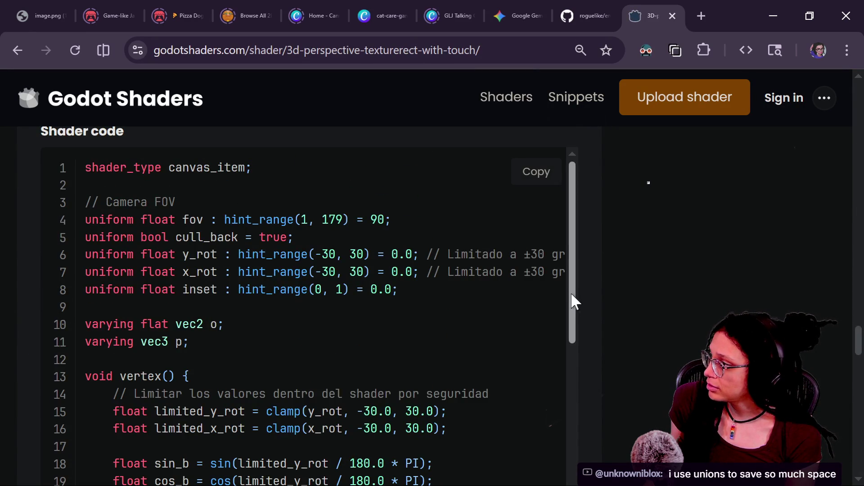
scroll(572, 299, "down", 1)
double_click(173, 231)
left_click(178, 251)
mouse_move(243, 247)
left_mouse_down()
mouse_move(180, 257)
mouse_move(250, 264)
left_mouse_up()
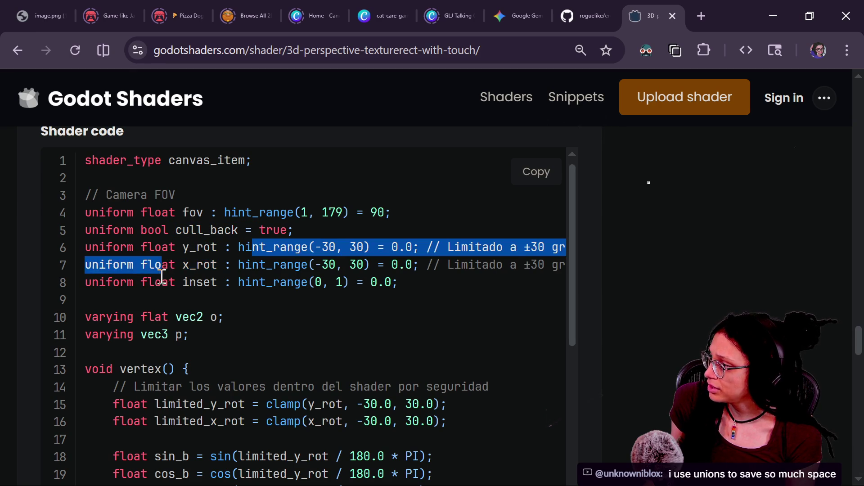
left_click_drag(161, 275, 208, 282)
left_click_drag(168, 213, 239, 212)
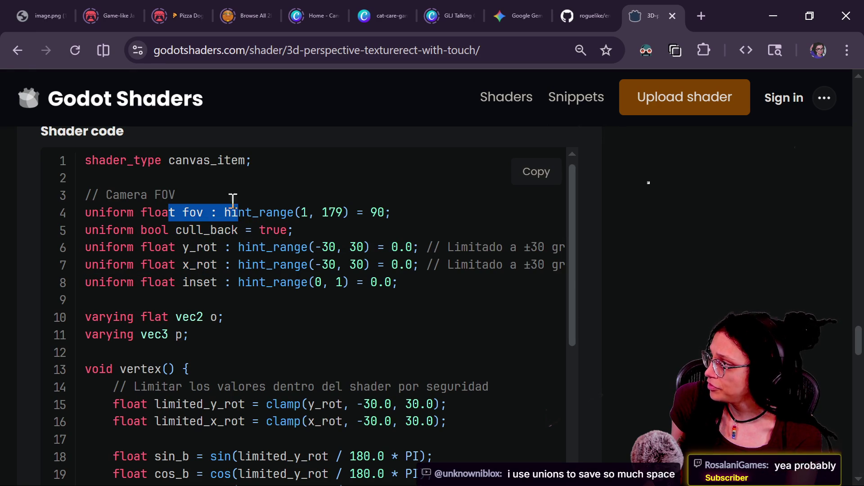
Step: Return to the perspective results and open the Regionable Pseudo 3D shader page
left_click(17, 51)
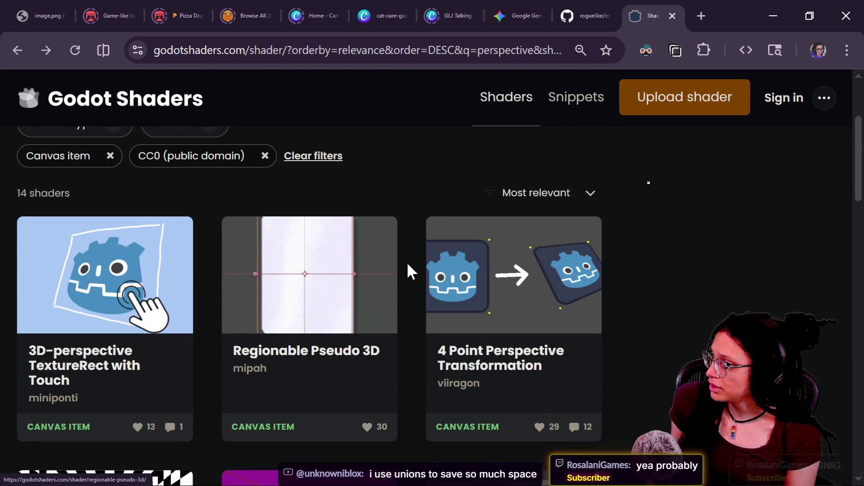
left_click(333, 281)
scroll(306, 312, "down", 8)
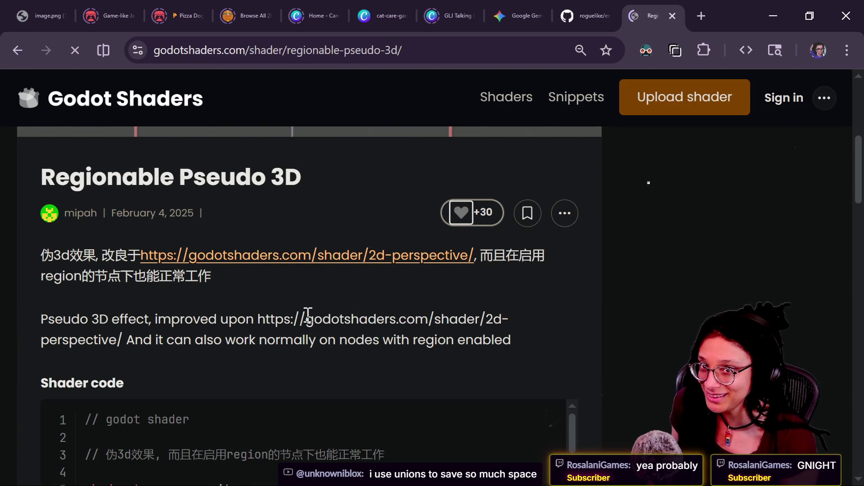
Step: Read through the Regionable Pseudo 3D shader code, then go back to the perspective results
scroll(506, 325, "down", 2)
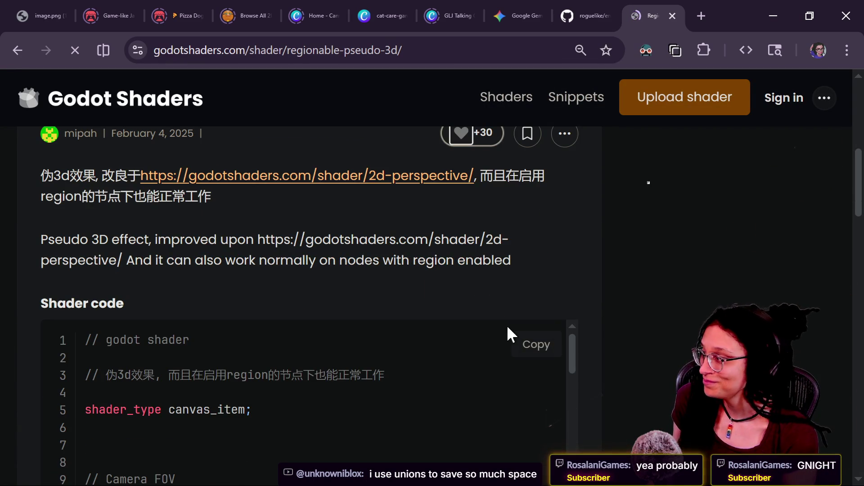
scroll(395, 398, "down", 2)
scroll(648, 379, "down", 2)
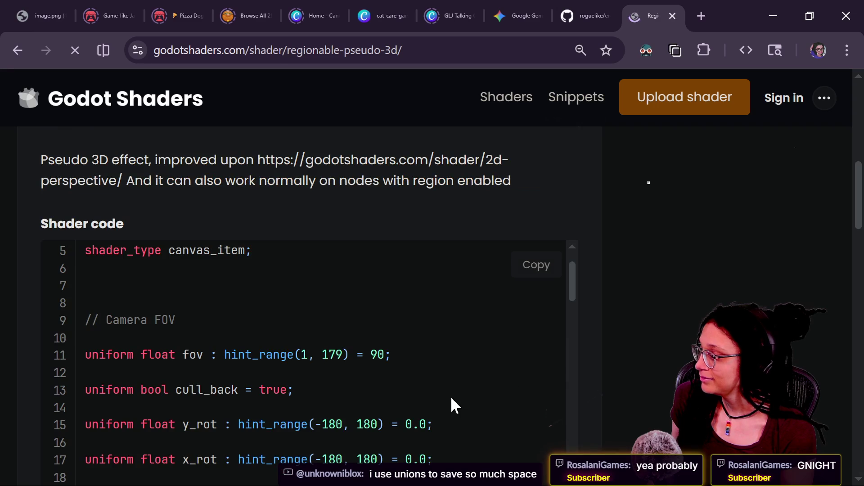
left_click_drag(572, 283, 574, 316)
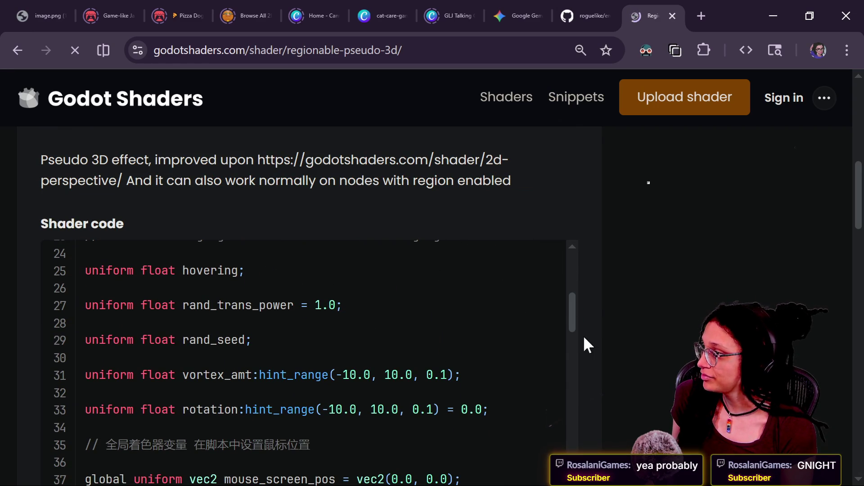
mouse_move(573, 309)
left_mouse_down()
mouse_move(574, 323)
mouse_move(572, 314)
left_mouse_up()
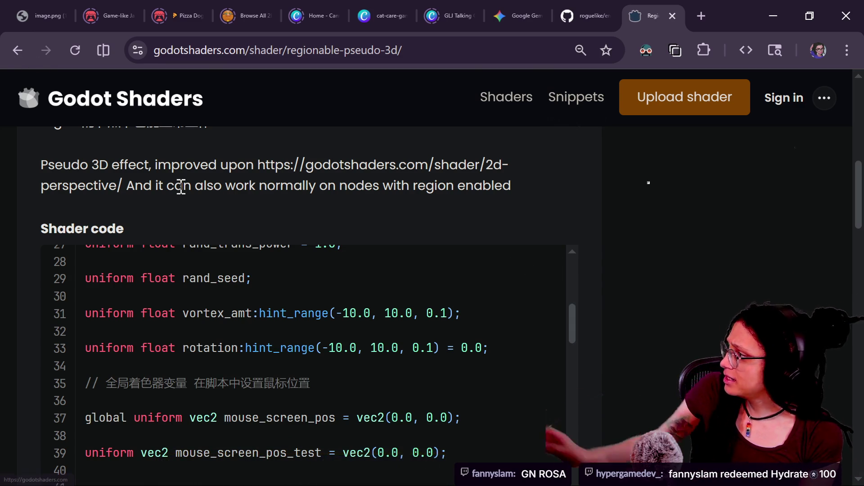
scroll(180, 190, "up", 10)
left_click(17, 50)
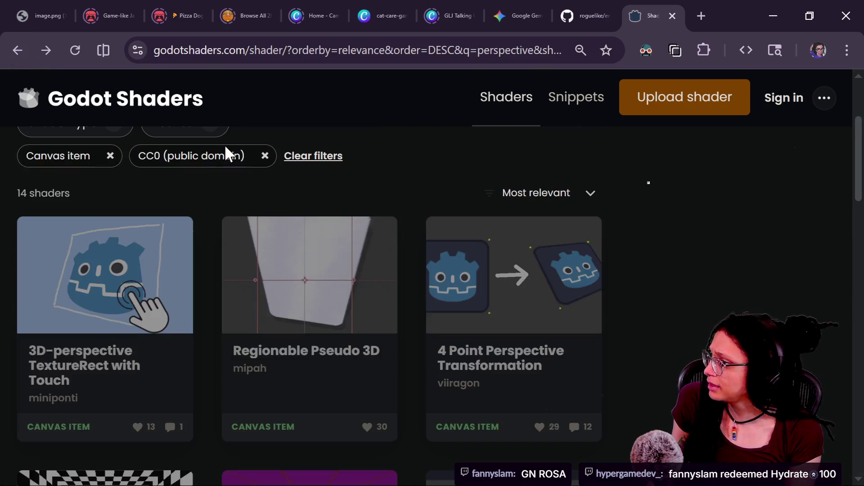
Step: Look over the 4 Point Perspective Transformation shader's corner uniforms, then go back to the results
left_click(453, 283)
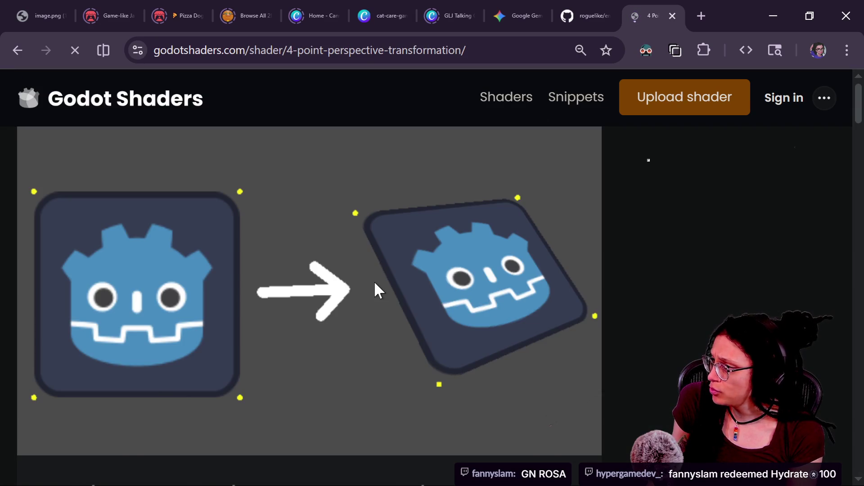
scroll(374, 281, "down", 5)
scroll(292, 280, "down", 10)
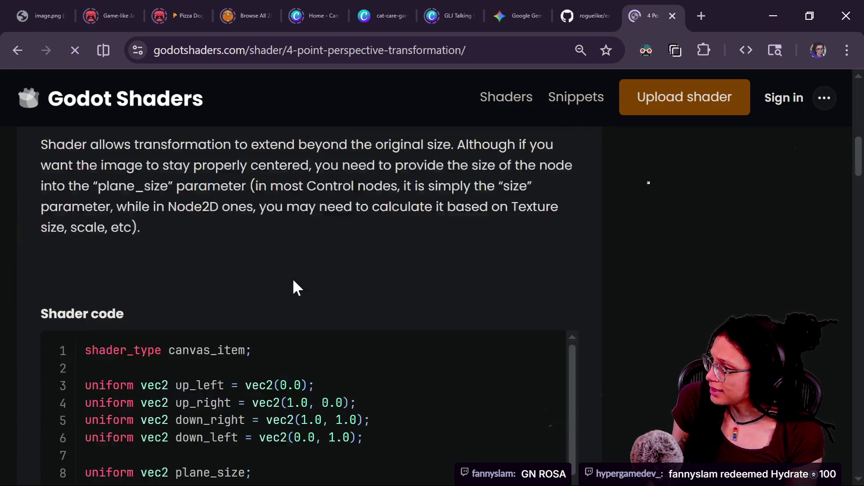
scroll(295, 280, "up", 3)
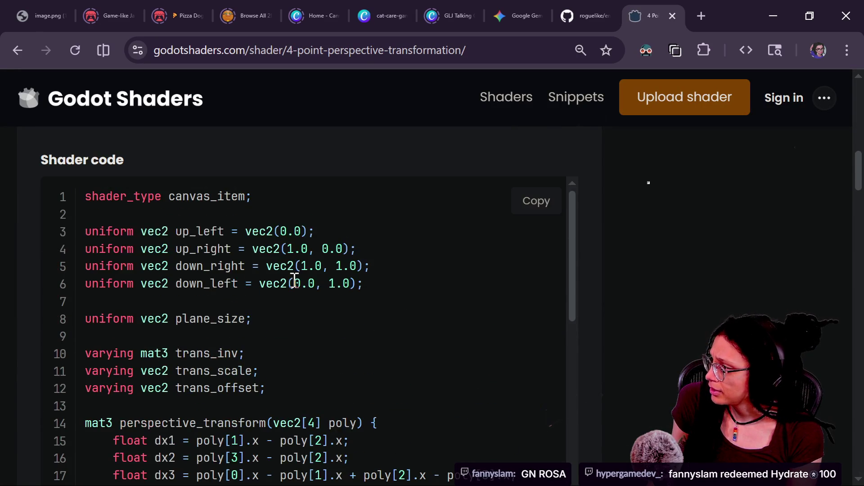
mouse_move(359, 309)
left_mouse_down()
mouse_move(228, 248)
mouse_move(296, 228)
mouse_move(337, 249)
mouse_move(266, 224)
mouse_move(175, 228)
mouse_move(266, 260)
left_mouse_up()
mouse_move(266, 226)
left_mouse_down()
mouse_move(385, 254)
mouse_move(402, 270)
mouse_move(186, 200)
left_mouse_up()
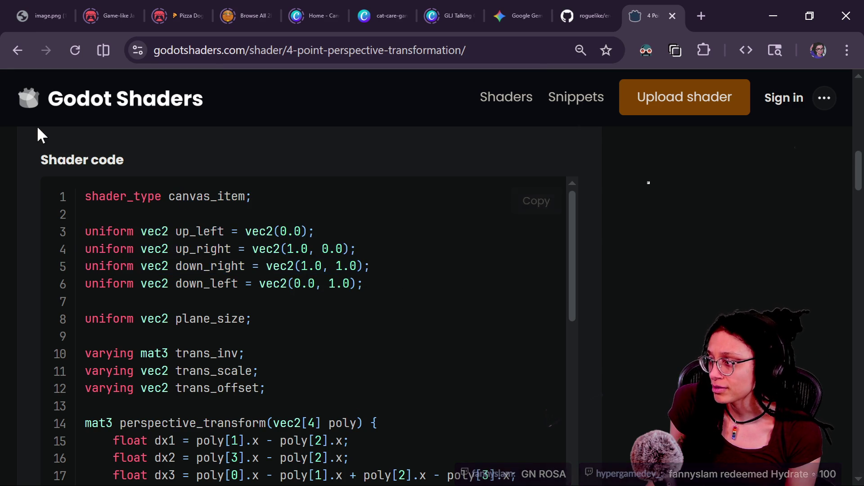
left_click(17, 50)
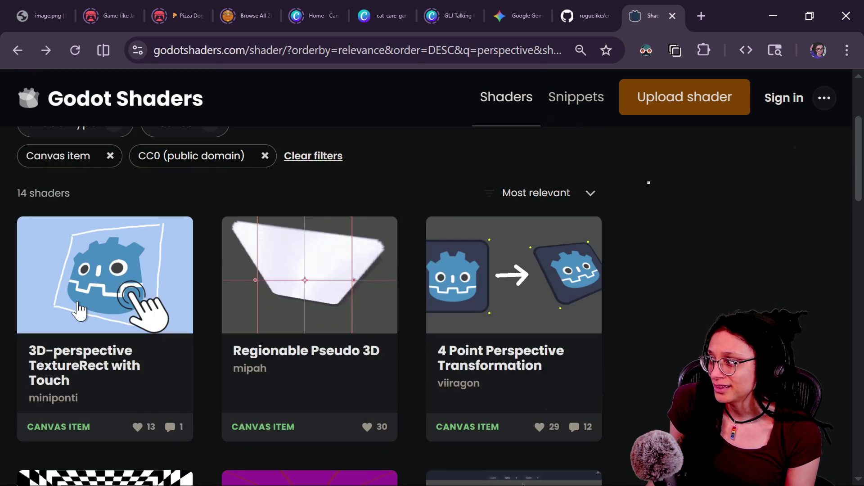
Step: Copy the entire shader code of the 3D-perspective TextureRect with Touch shader
left_click(121, 285)
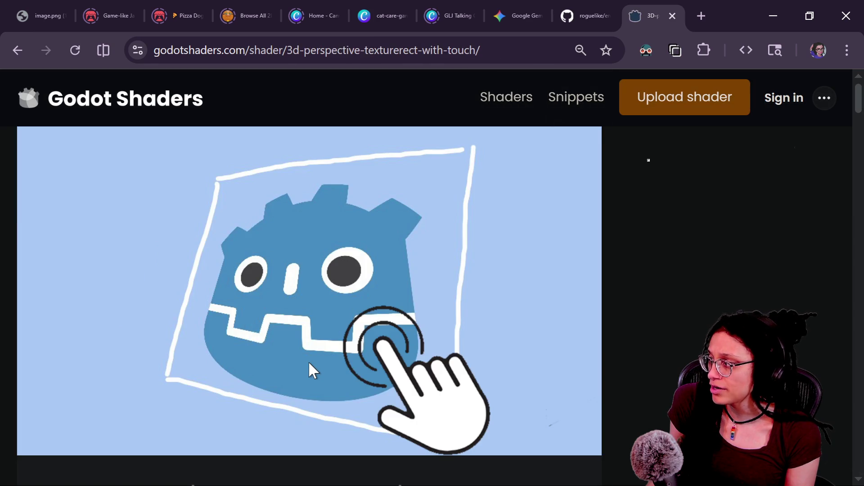
scroll(315, 370, "down", 20)
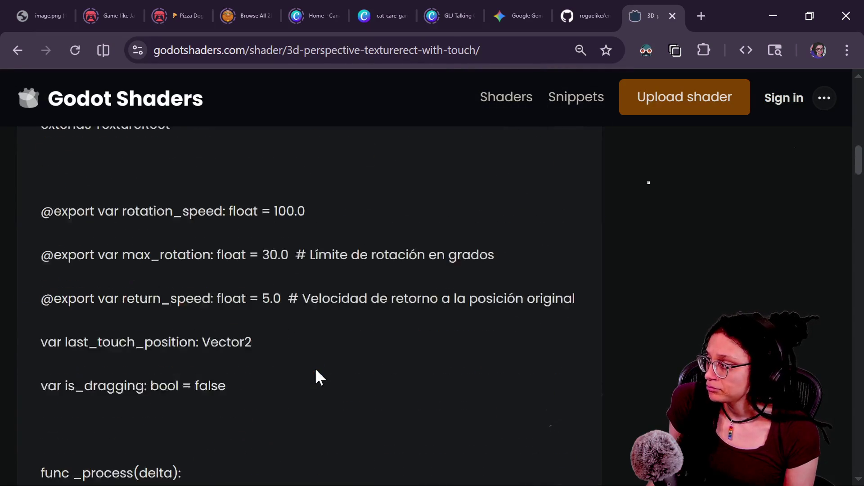
scroll(316, 370, "down", 20)
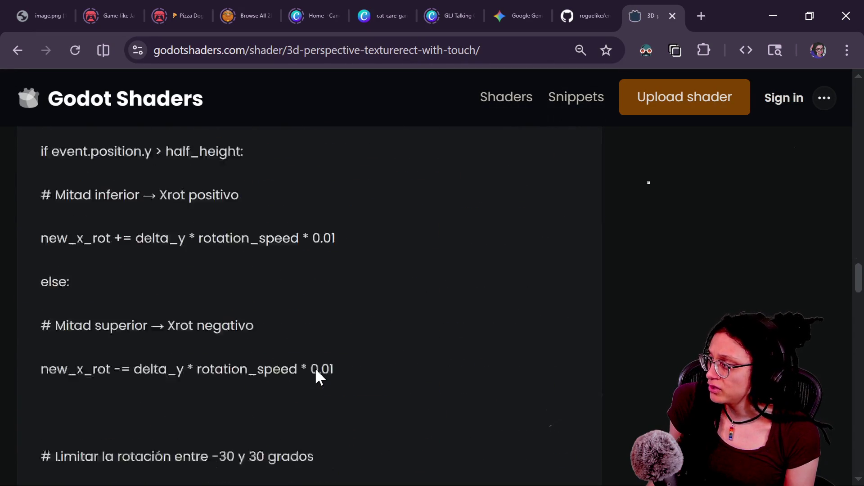
scroll(315, 368, "down", 15)
scroll(315, 368, "up", 12)
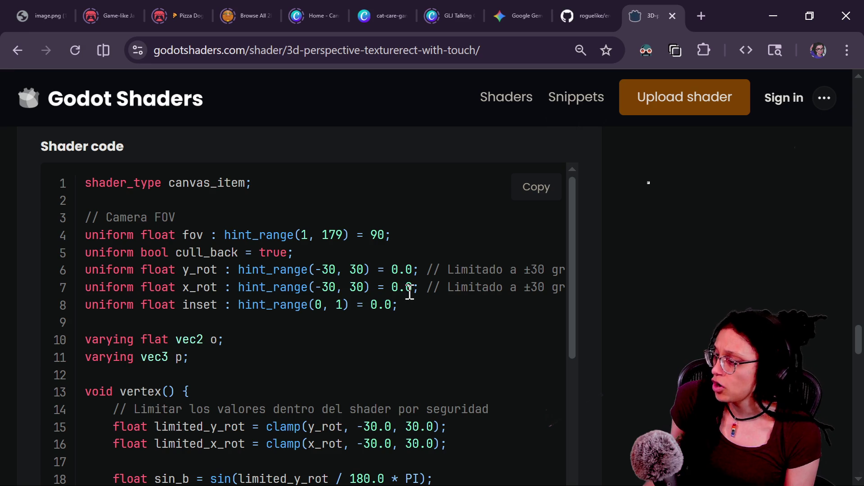
left_click_drag(113, 252, 339, 308)
left_click_drag(463, 323, 242, 256)
left_click(532, 263)
left_click(538, 187)
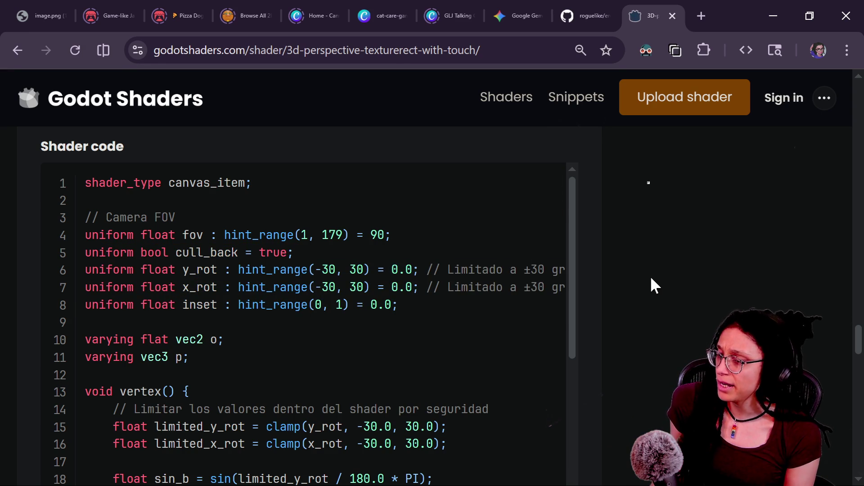
Step: Switch back to the Godot editor and stop the running game
key("alt+Tab")
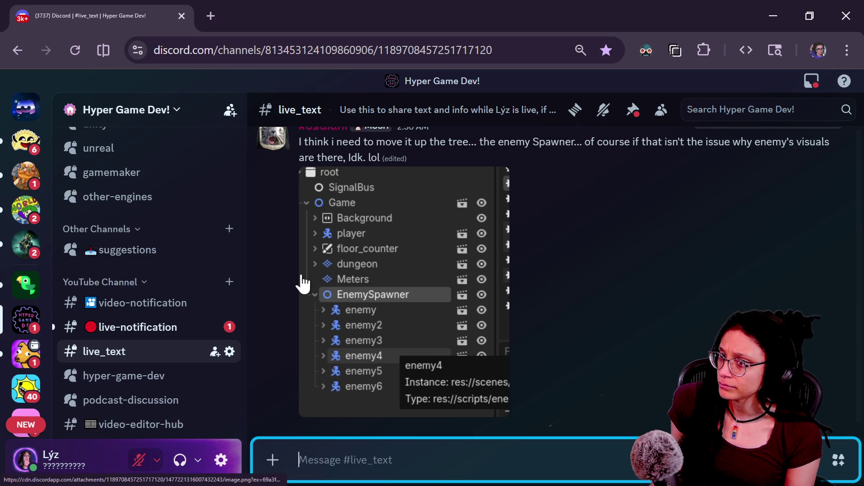
key("alt+Tab")
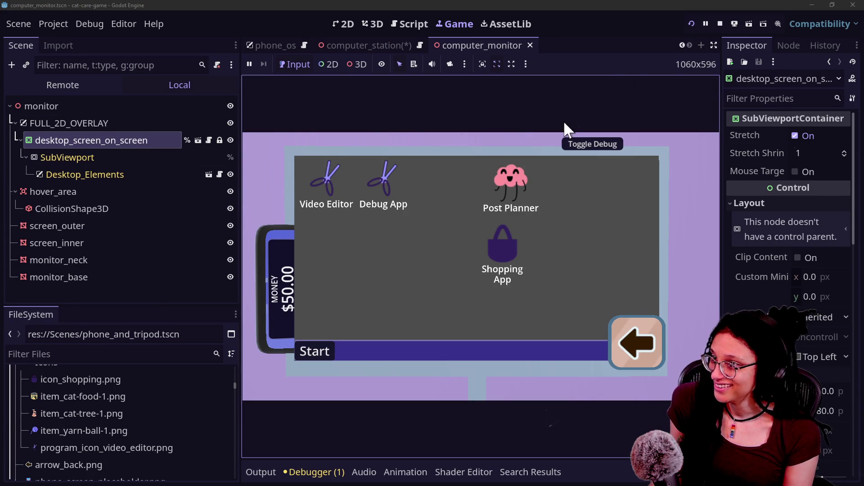
left_click(778, 23)
Step: Inspect the existing CanvasItemMaterial on desktop_screen_on_screen
left_click(722, 22)
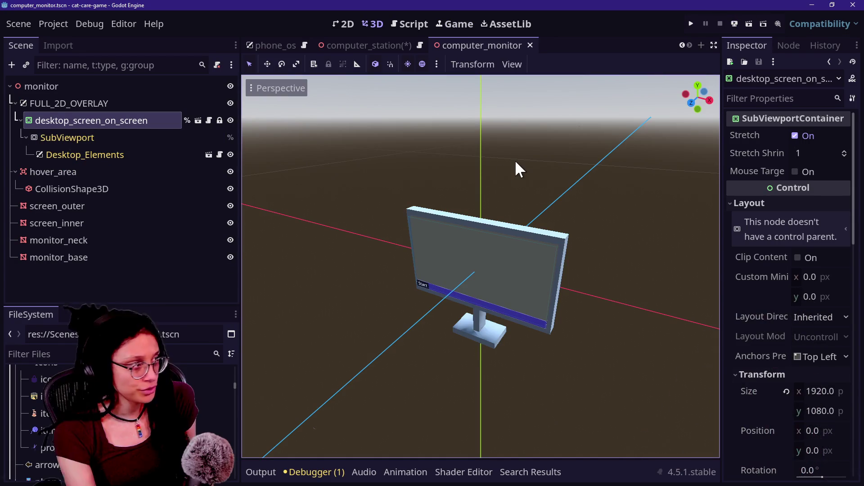
scroll(805, 336, "down", 10)
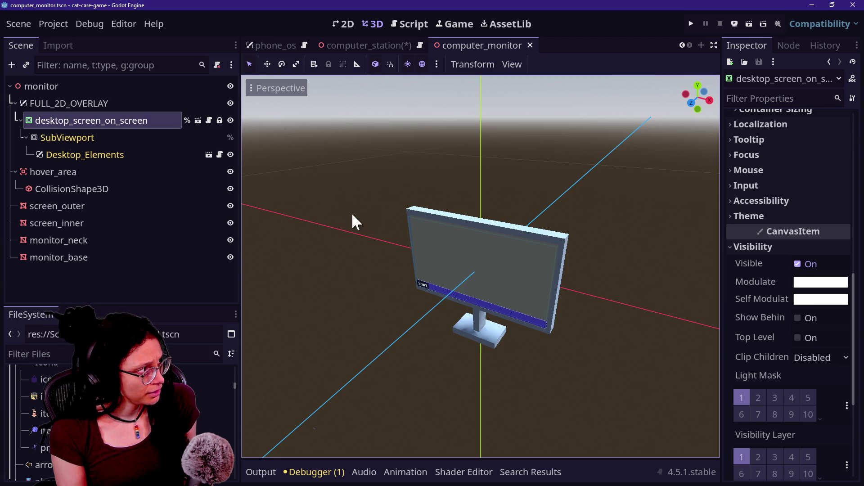
scroll(812, 304, "down", 5)
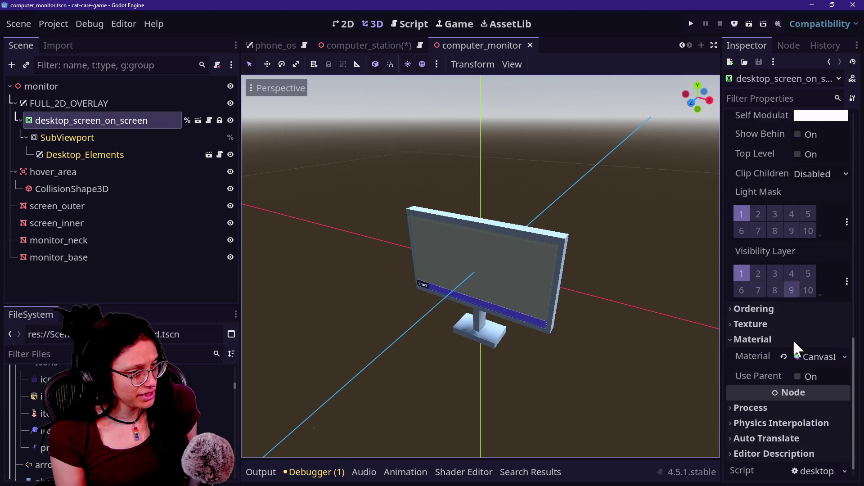
scroll(794, 341, "down", 1)
left_click(812, 341)
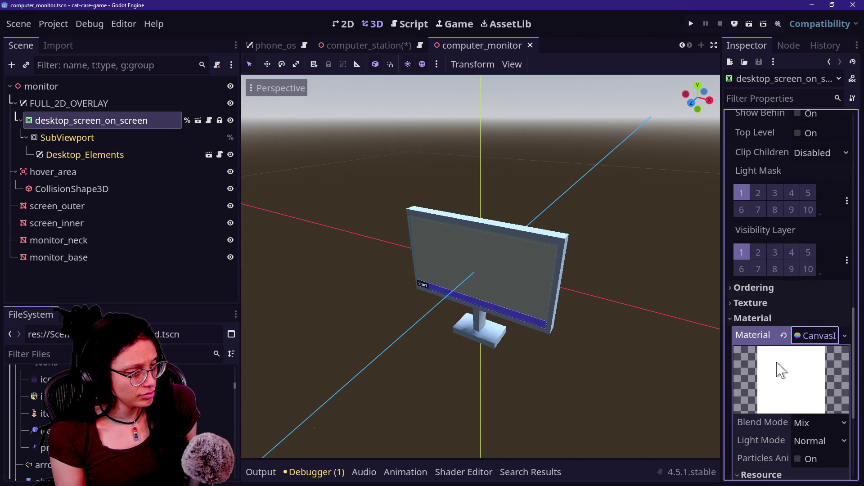
scroll(777, 363, "down", 6)
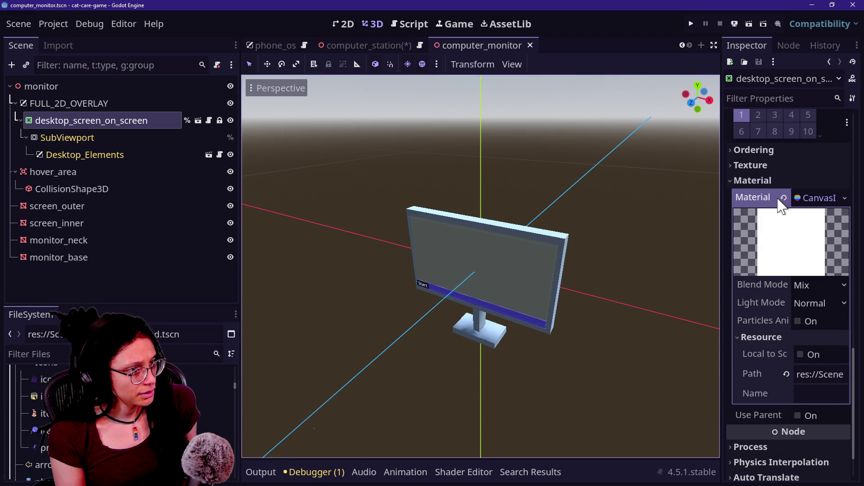
left_click(813, 198)
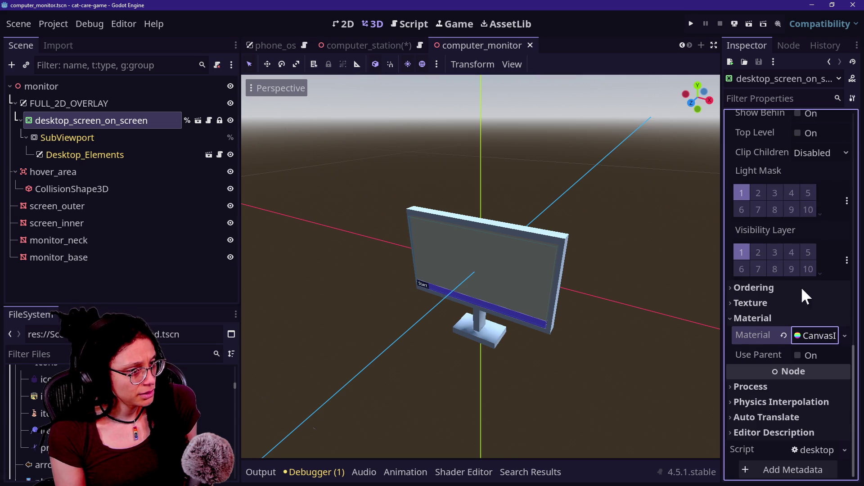
Step: Try assigning a new ShaderMaterial to the container, then undo it
left_click(785, 335)
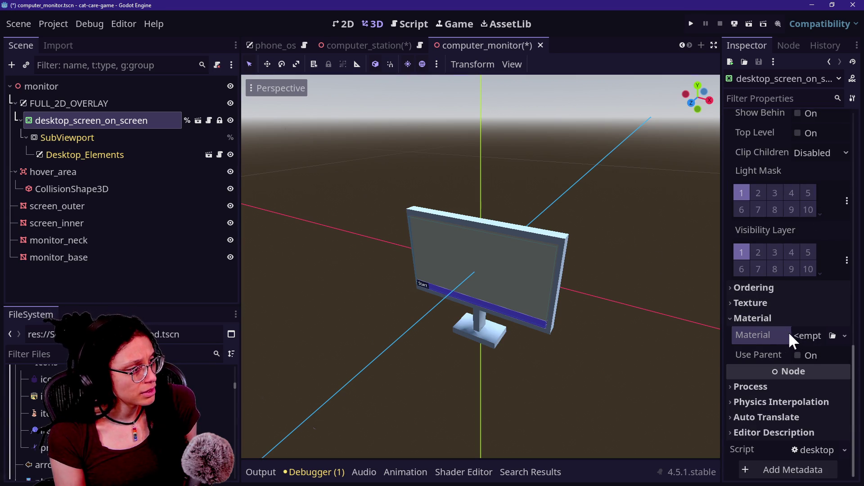
left_click(845, 336)
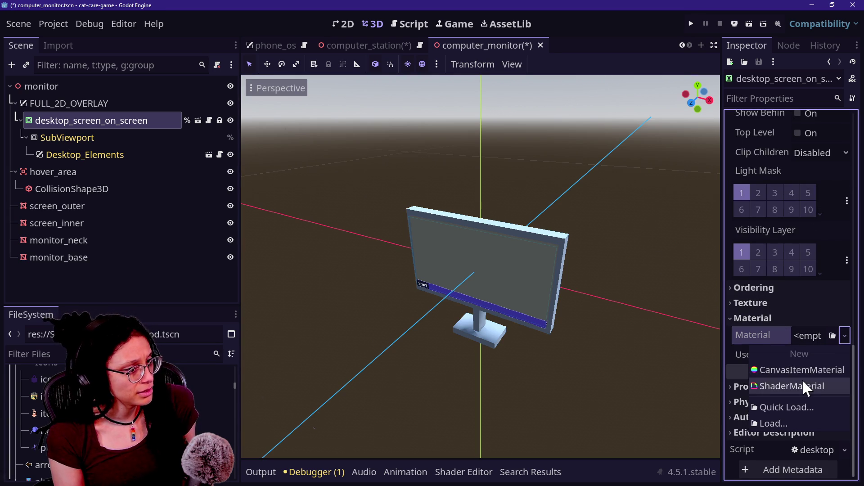
left_click(804, 381)
left_click(807, 341)
scroll(790, 369, "down", 2)
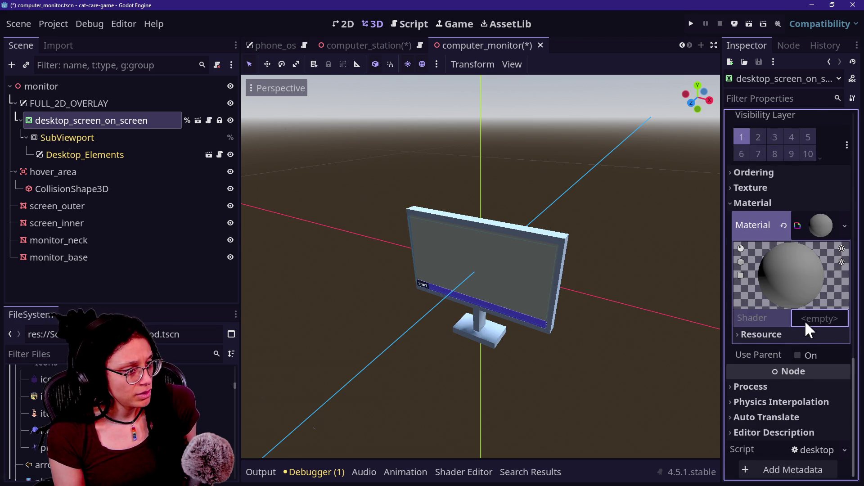
key("ctrl+z")
Step: Clear the container's Material to <empty>, save the scene, and run the project
left_click(840, 288)
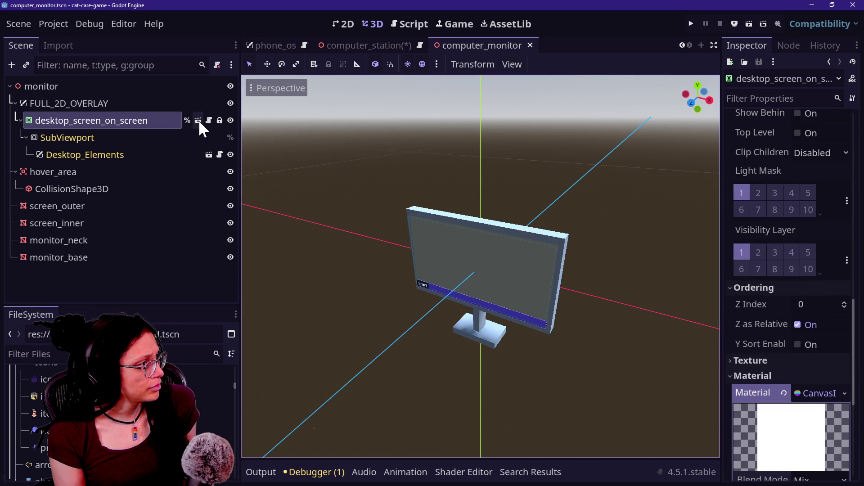
left_click(783, 395)
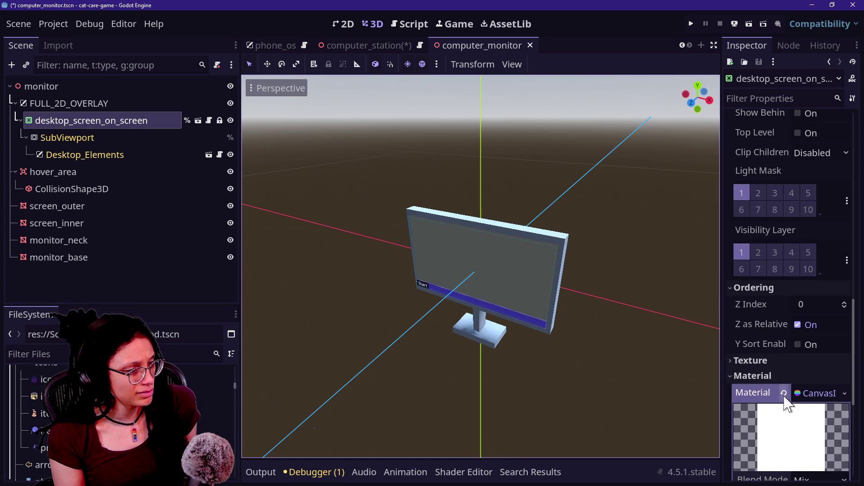
left_click(784, 394)
key("ctrl+s")
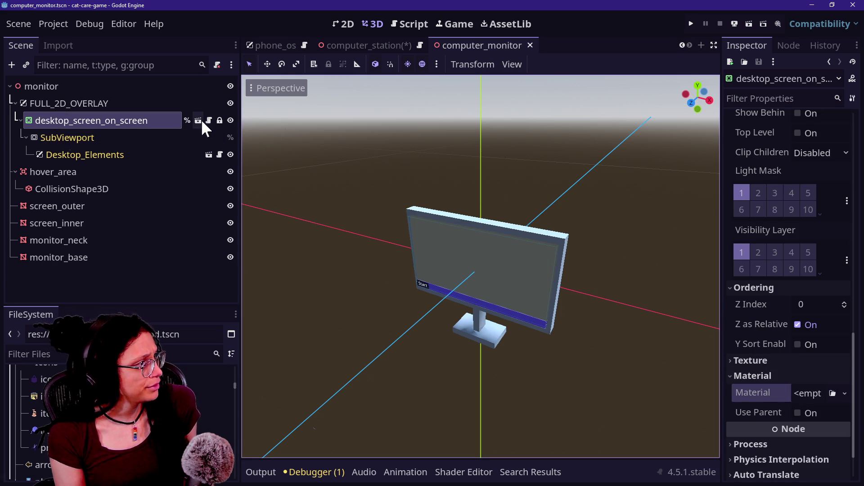
left_click(691, 24)
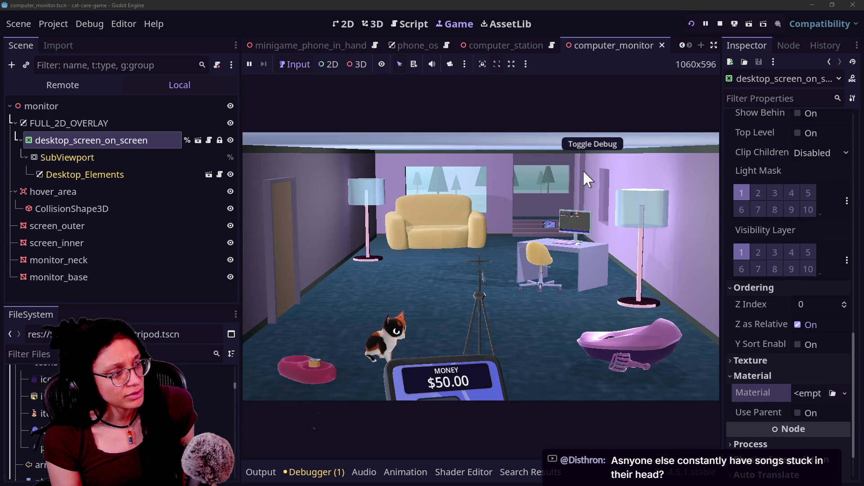
Step: Zoom into the in-game computer, open and close the Shopping App, then stop the game
left_click(566, 244)
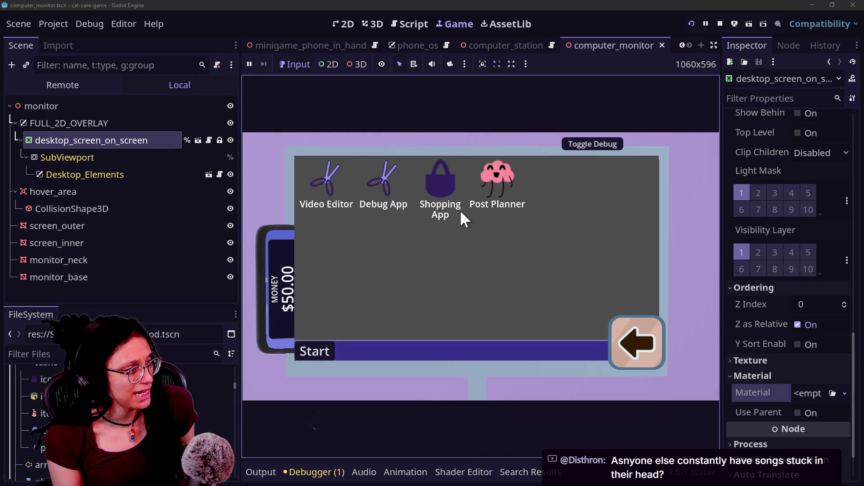
left_click(449, 194)
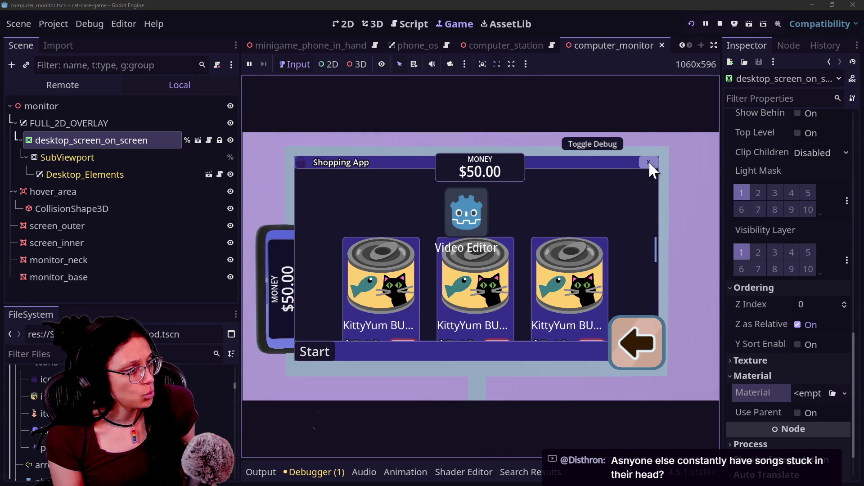
left_click(648, 162)
left_click(720, 23)
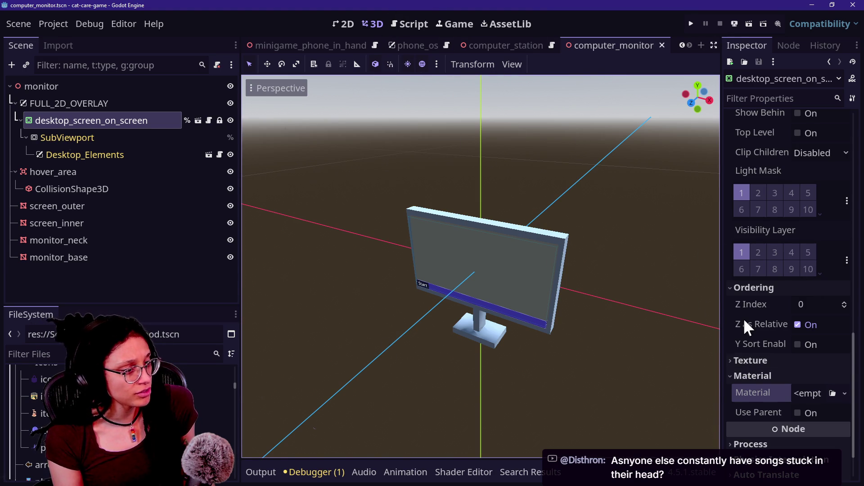
Step: Select the screen_inner, SubViewport, monitor_base and monitor_neck nodes in the scene tree
scroll(743, 322, "up", 4)
scroll(744, 318, "up", 2)
scroll(744, 318, "down", 8)
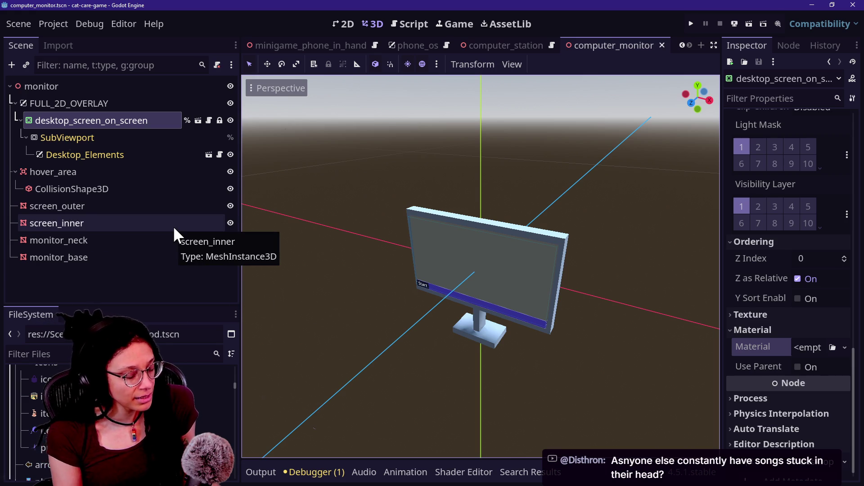
left_click(138, 276)
left_click(127, 223)
left_click(133, 137)
left_click(144, 257)
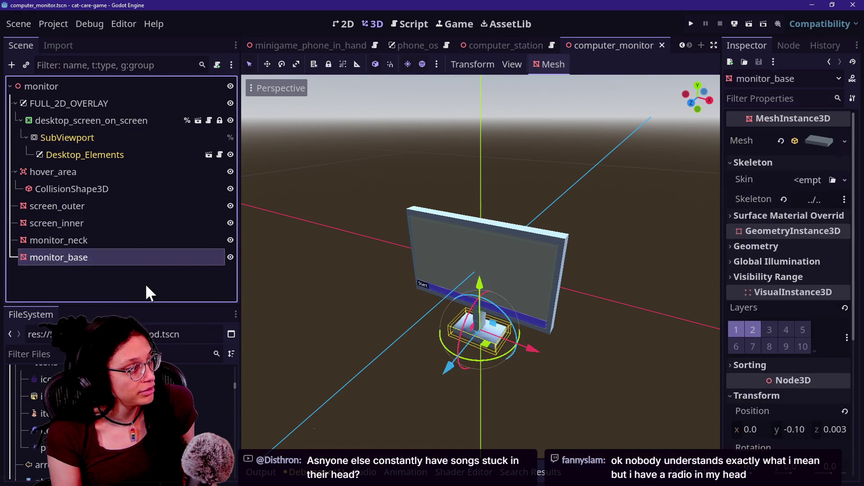
left_click(133, 138)
left_click(135, 240)
Step: Click through screen_outer, screen_inner and Desktop_Elements, ending on the FULL_2D_OVERLAY CanvasLayer (layer 75)
left_click(135, 277)
left_click(123, 223)
left_click(133, 244)
left_click(114, 205)
left_click(113, 223)
left_click(113, 272)
left_click(88, 154)
left_click(104, 206)
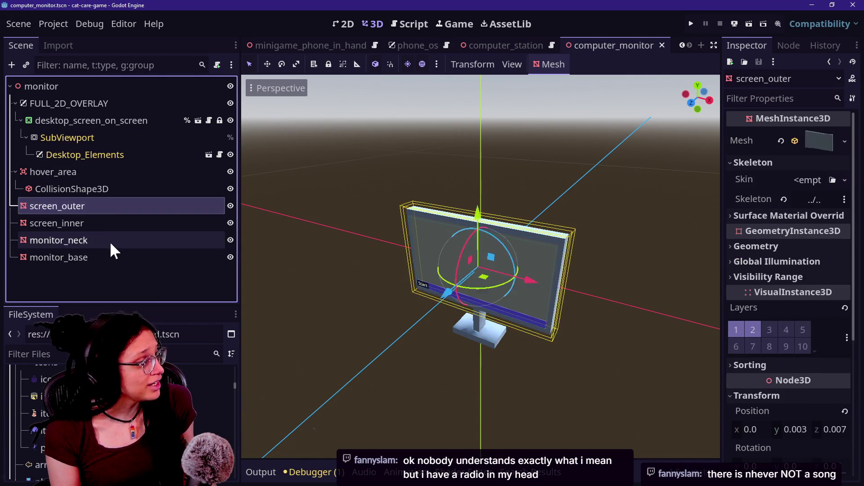
left_click(111, 242)
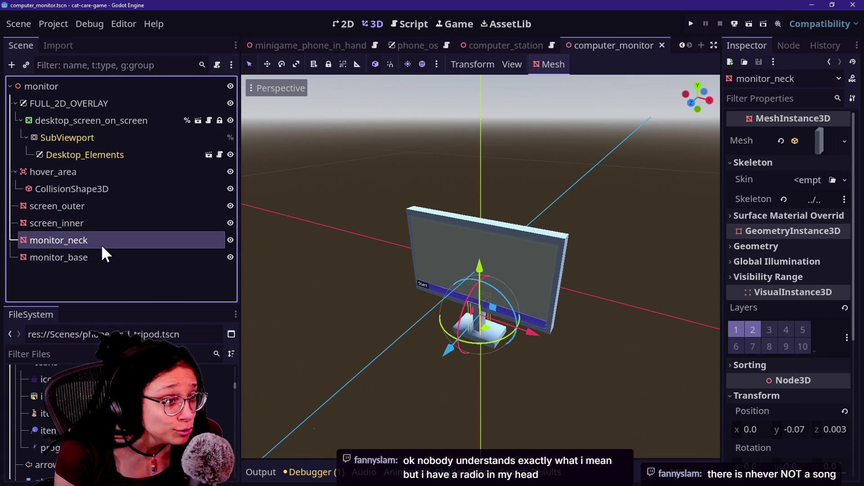
left_click(93, 102)
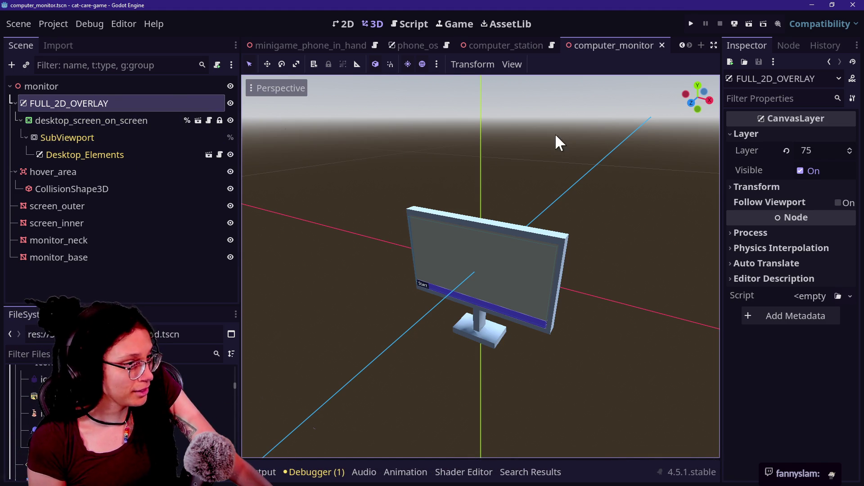
left_click(25, 120)
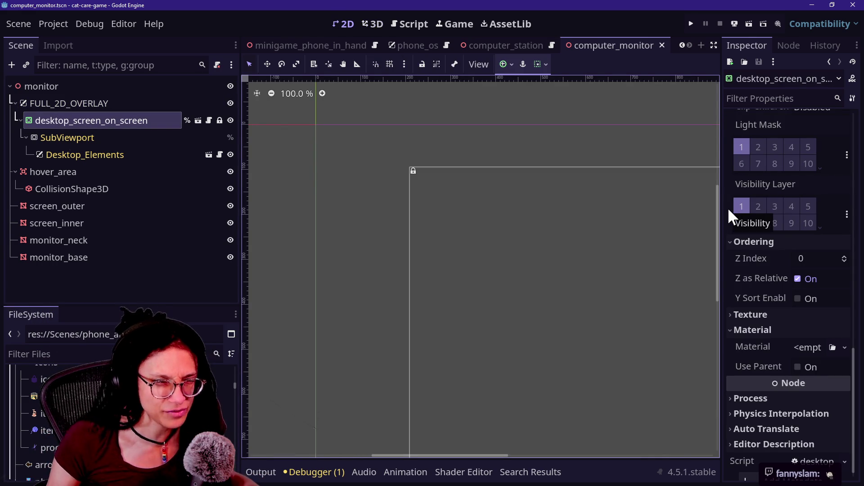
Step: Widen the Inspector, switch to desktop_screen_on_screen, and open its root container's Material choices
left_click(724, 258)
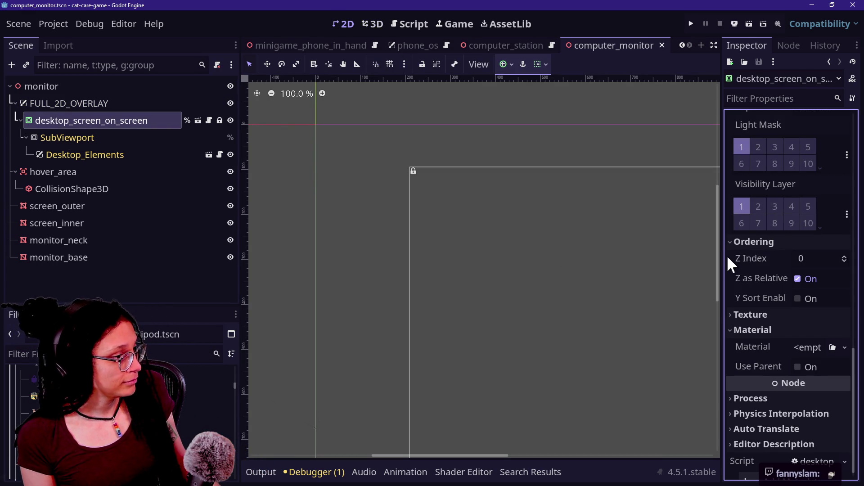
mouse_move(719, 257)
left_mouse_down()
mouse_move(516, 258)
mouse_move(572, 252)
left_mouse_up()
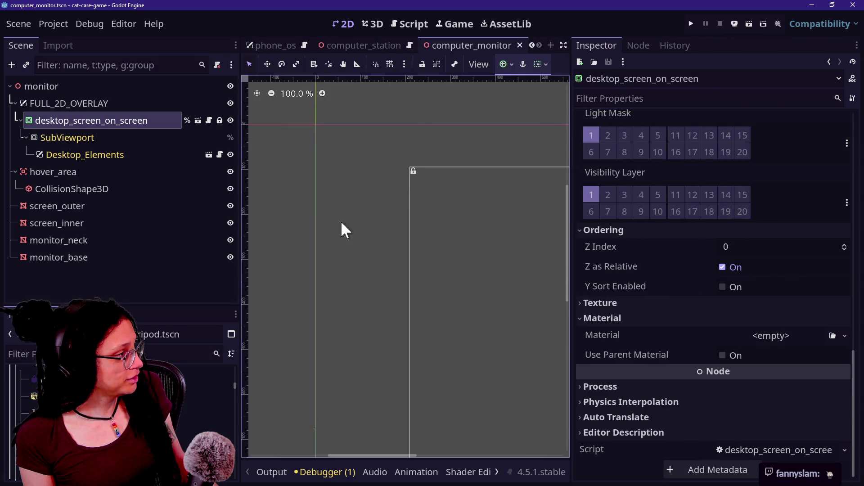
left_click(198, 121)
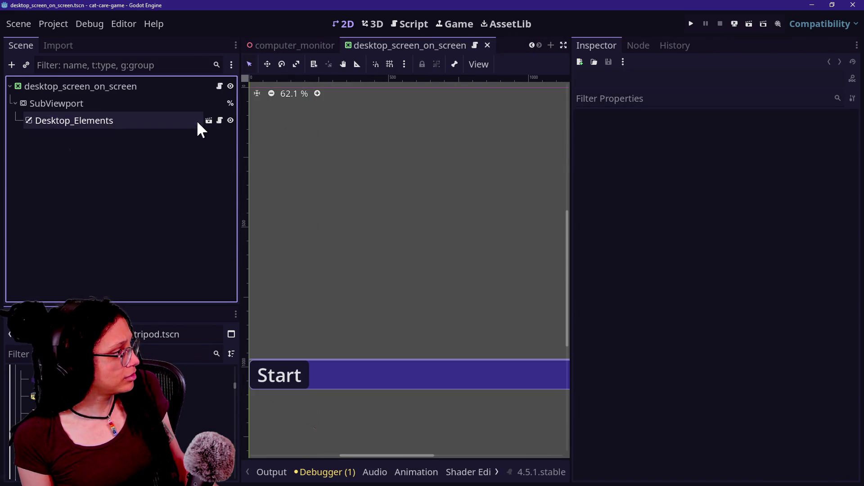
left_click(150, 86)
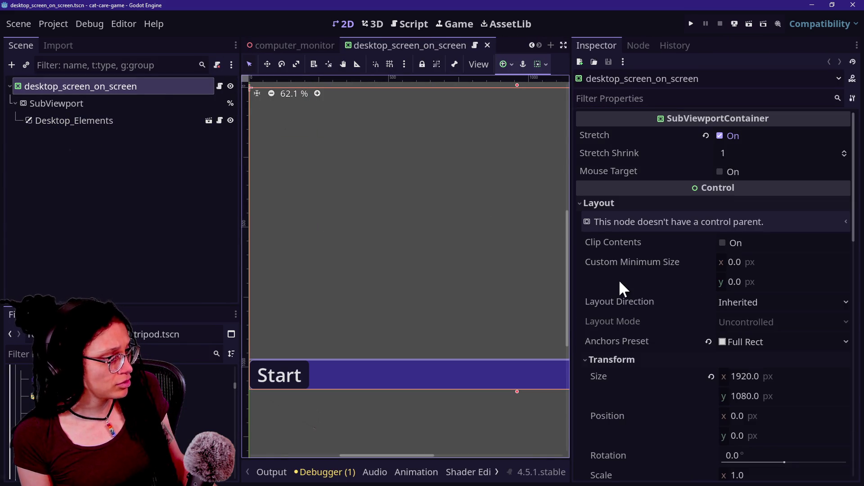
scroll(619, 279, "down", 5)
left_click(679, 357)
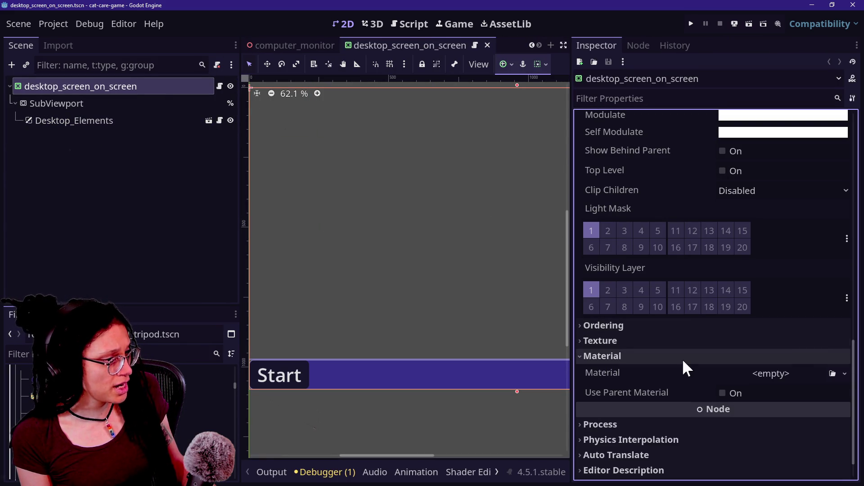
left_click(844, 373)
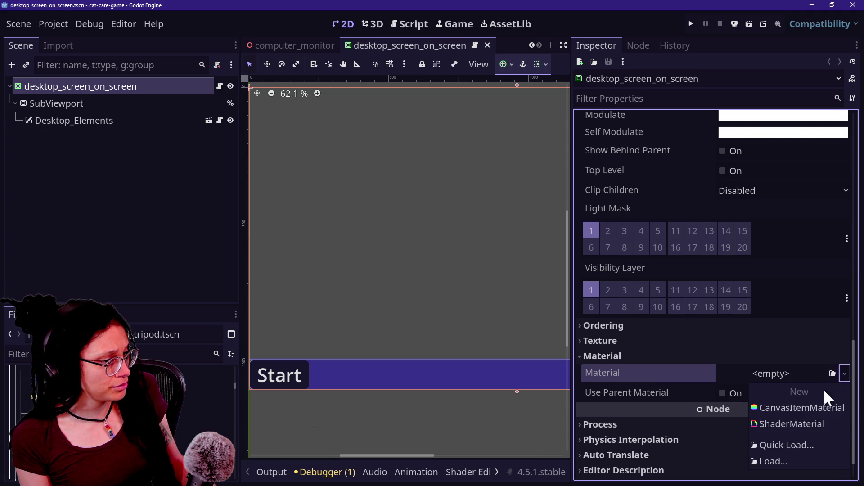
Step: Assign a New ShaderMaterial to the root container and choose New Shader for it
left_click(819, 421)
scroll(675, 389, "down", 4)
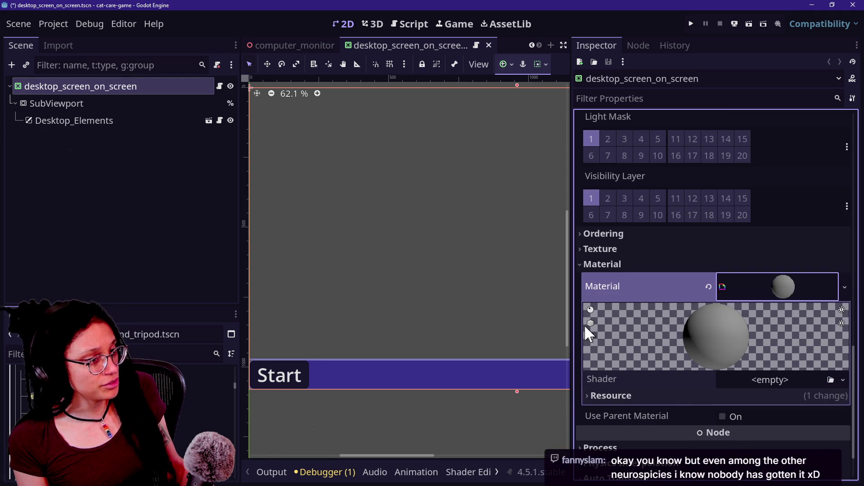
scroll(669, 324, "down", 2)
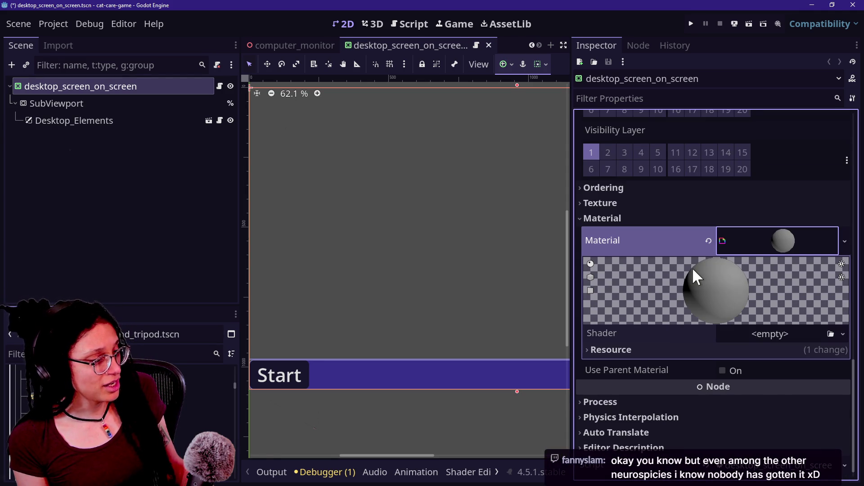
left_click(764, 347)
left_click(843, 335)
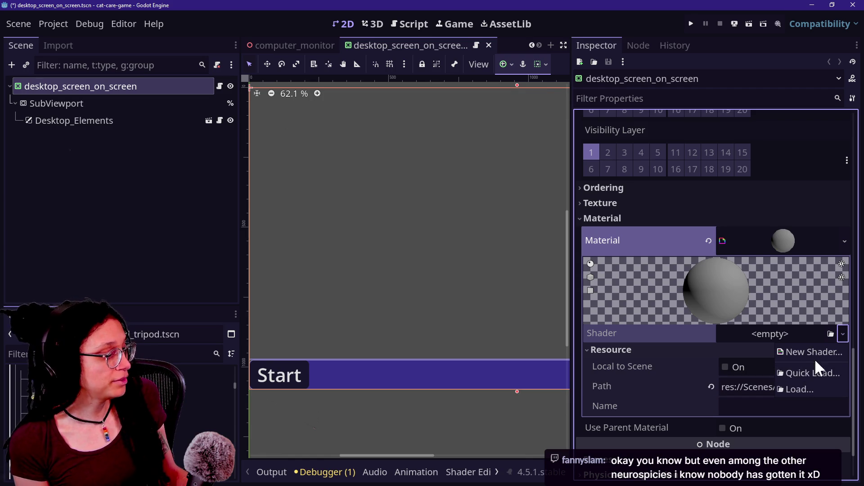
left_click(814, 356)
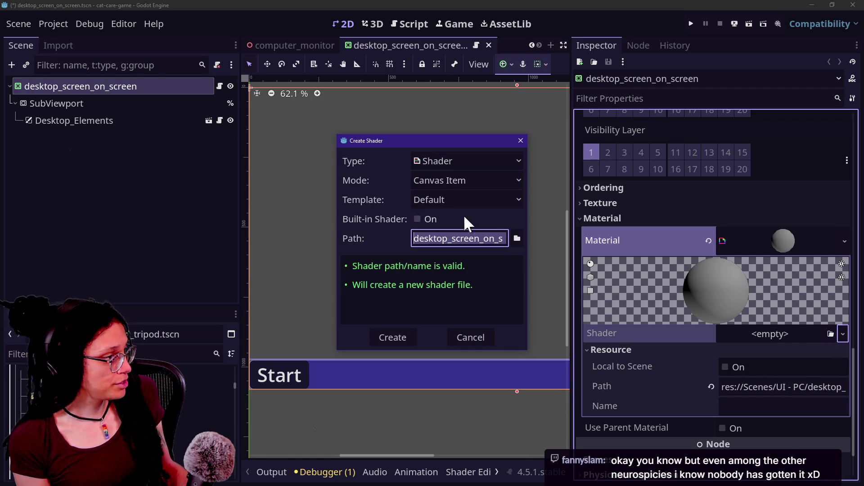
Step: Set the new canvas-item shader's path to res://Shaders/Canvas/perspective.gdshader and create it
left_click(515, 238)
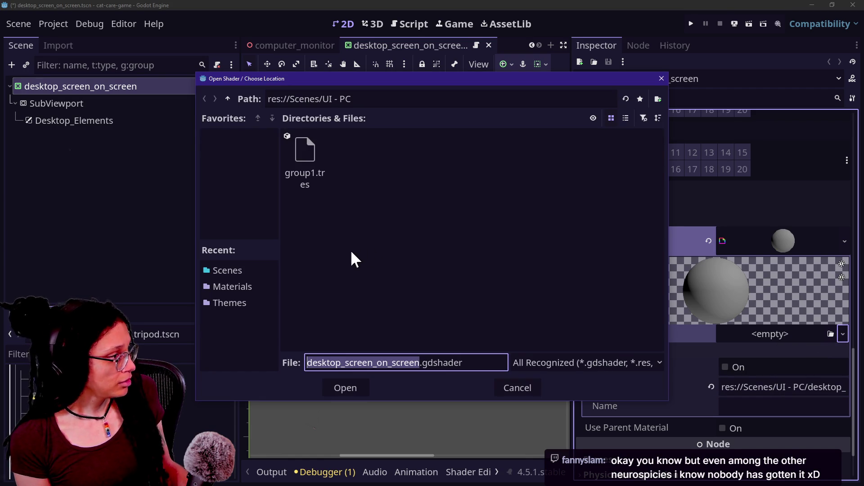
left_click(228, 99)
left_click(230, 98)
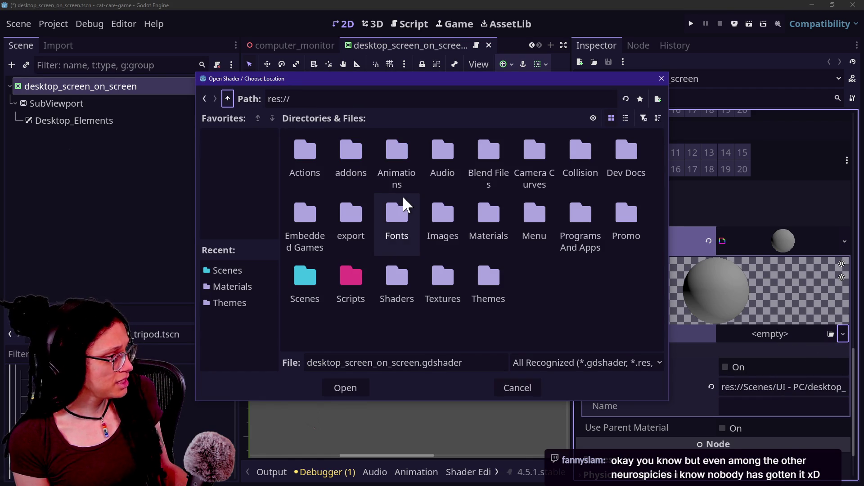
double_click(385, 297)
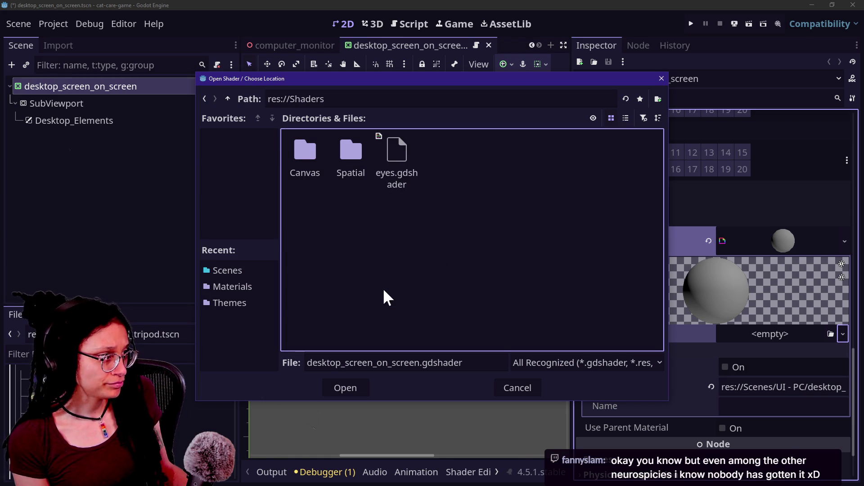
double_click(315, 153)
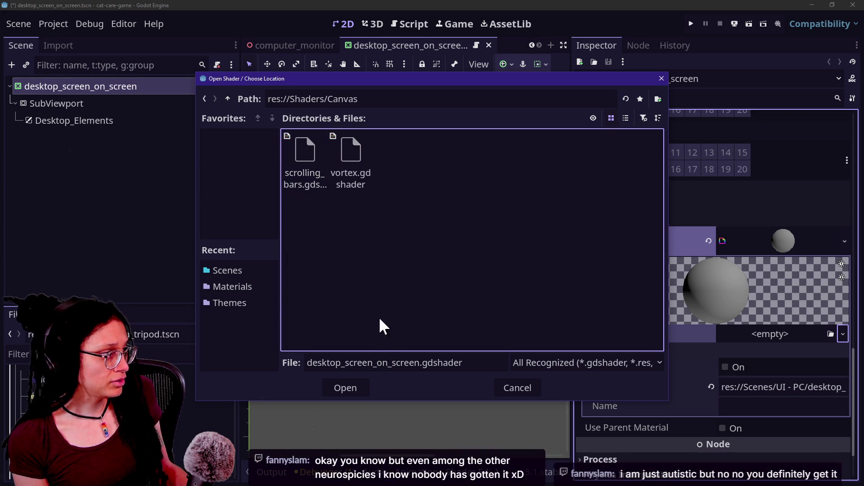
left_click(372, 363)
triple_click(432, 363)
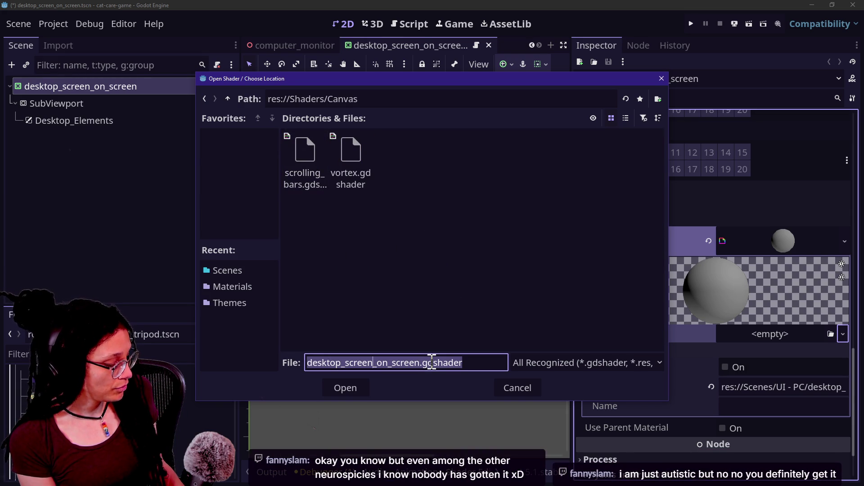
type("perspective")
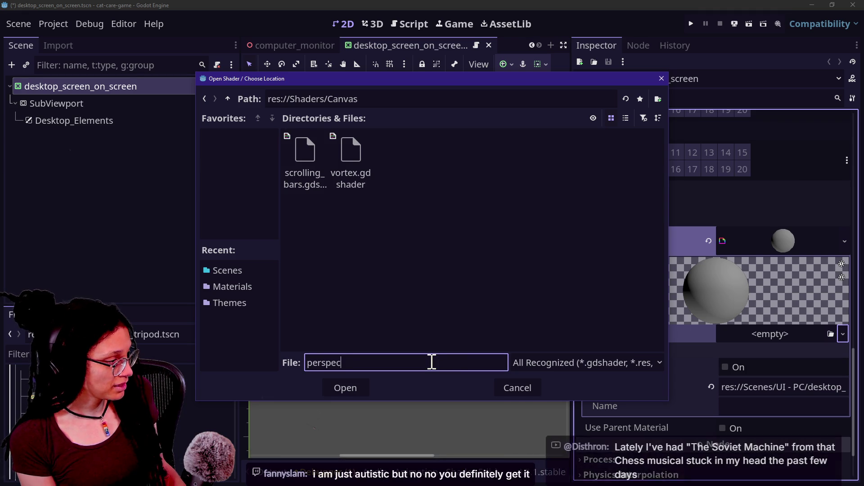
key("Return")
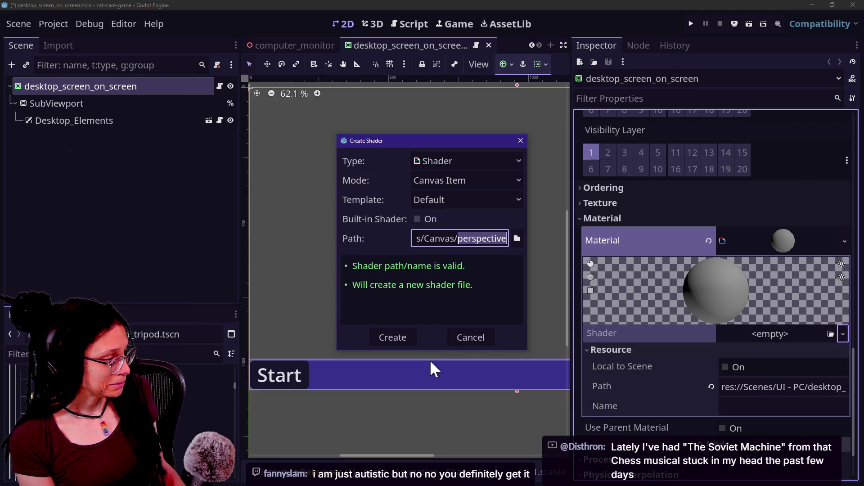
left_click(379, 341)
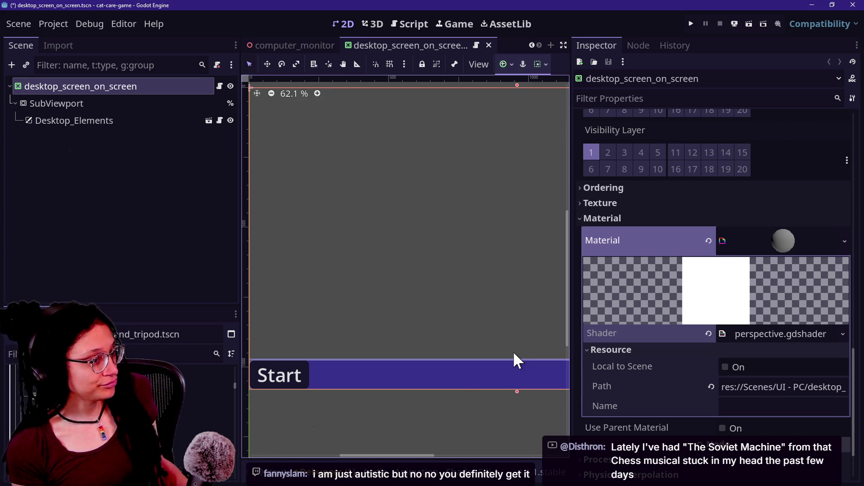
Step: Open perspective.gdshader from the material's Shader field in the Shader Editor
mouse_move(587, 366)
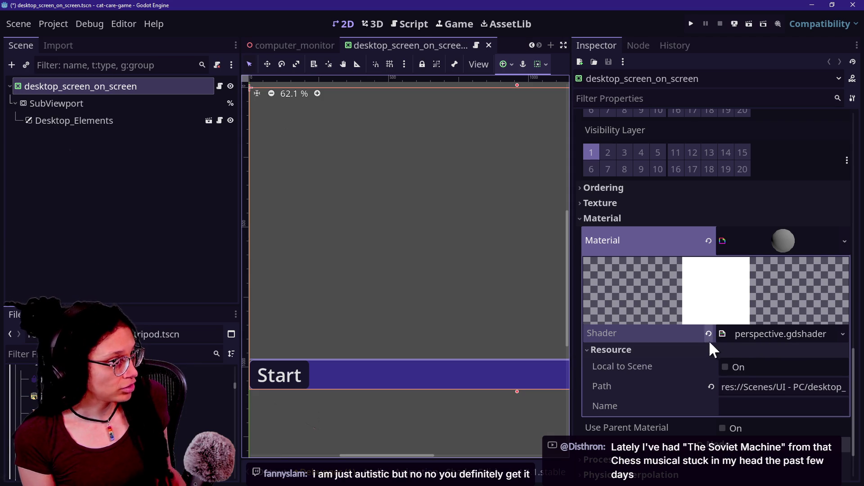
left_click(745, 336)
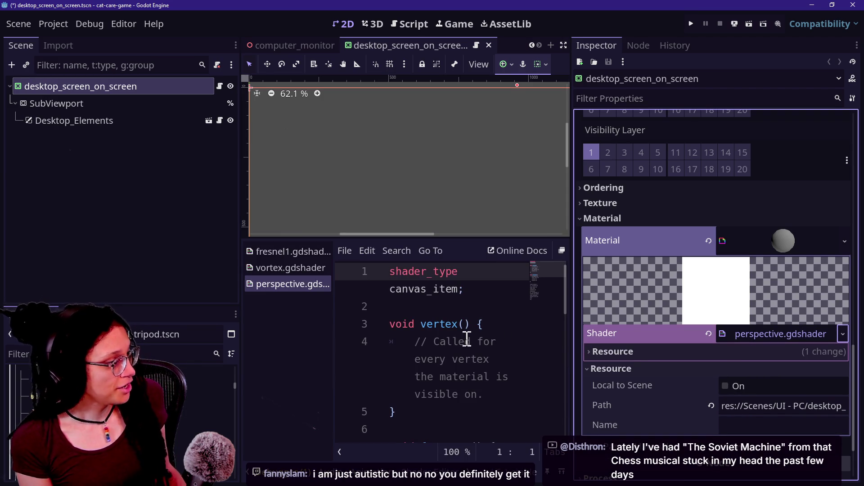
Step: Replace the default shader code with the pasted perspective code and save
left_click(458, 338)
key("ctrl+a")
key("ctrl+v")
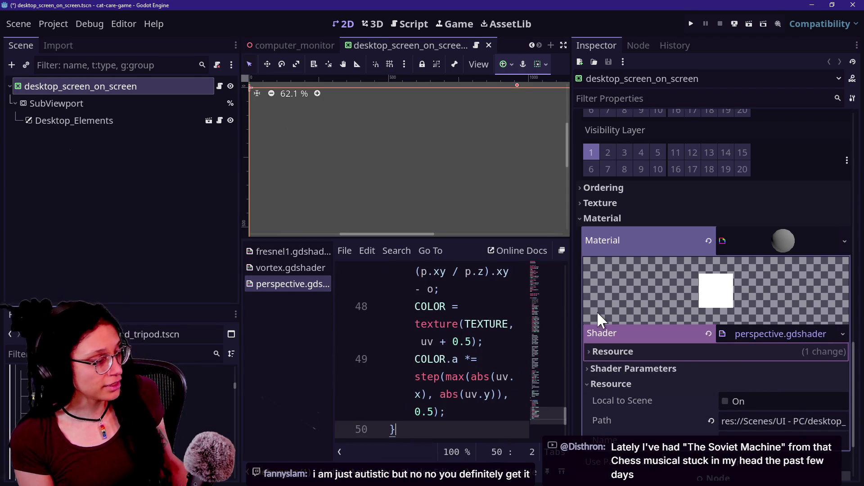
mouse_move(240, 285)
left_mouse_down()
mouse_move(219, 294)
mouse_move(83, 294)
left_mouse_up()
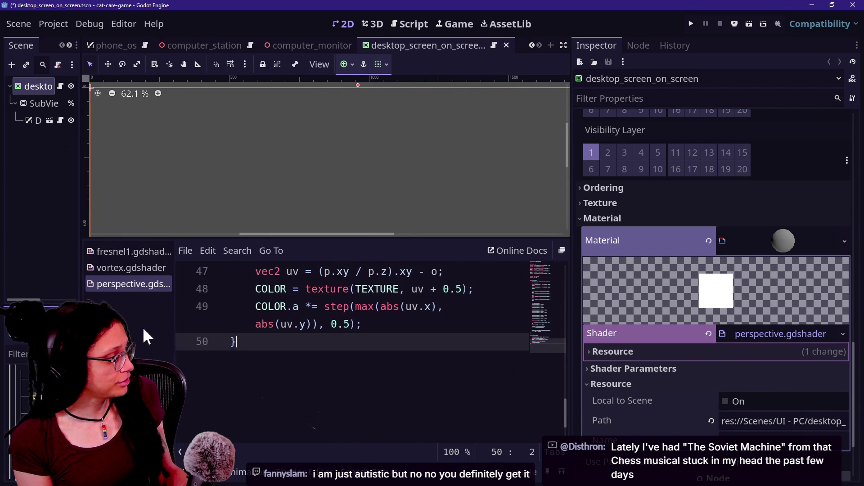
scroll(350, 324, "up", 15)
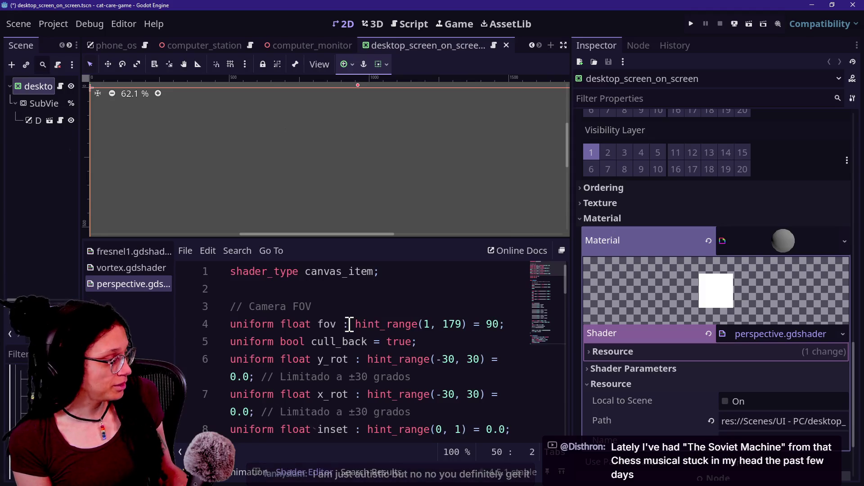
left_click_drag(342, 306, 568, 290)
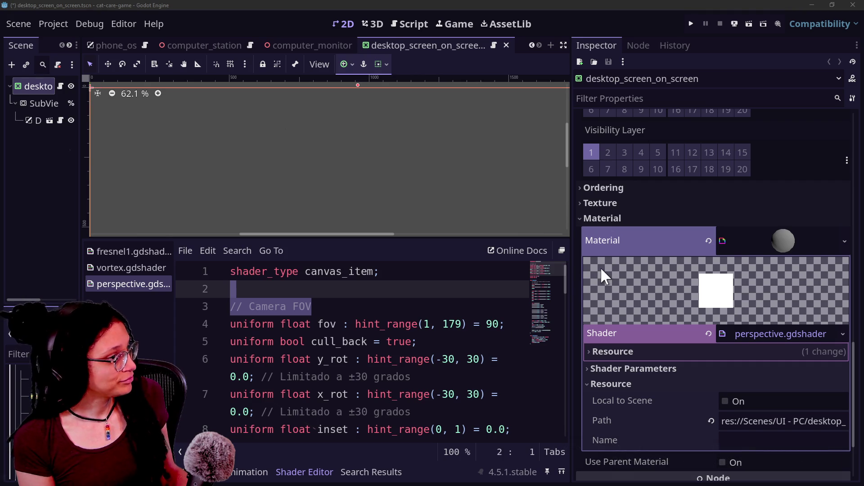
left_click_drag(570, 258, 706, 272)
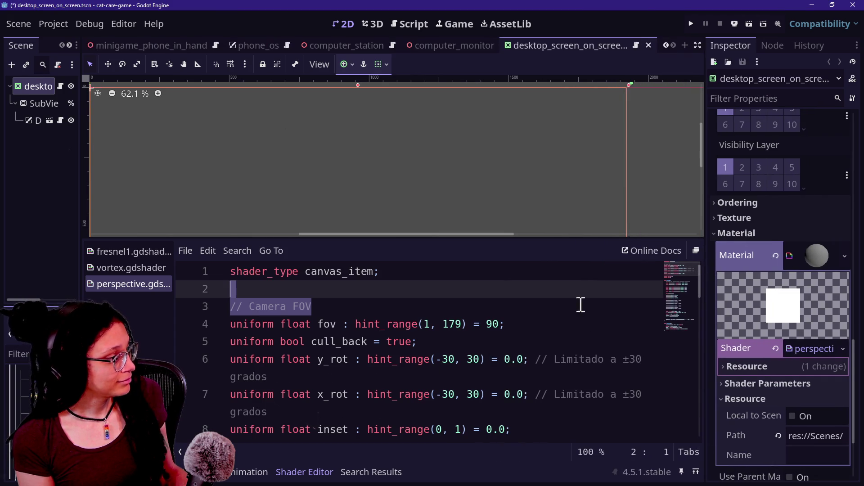
left_click(444, 366)
key("Down")
key("Down")
key("Down")
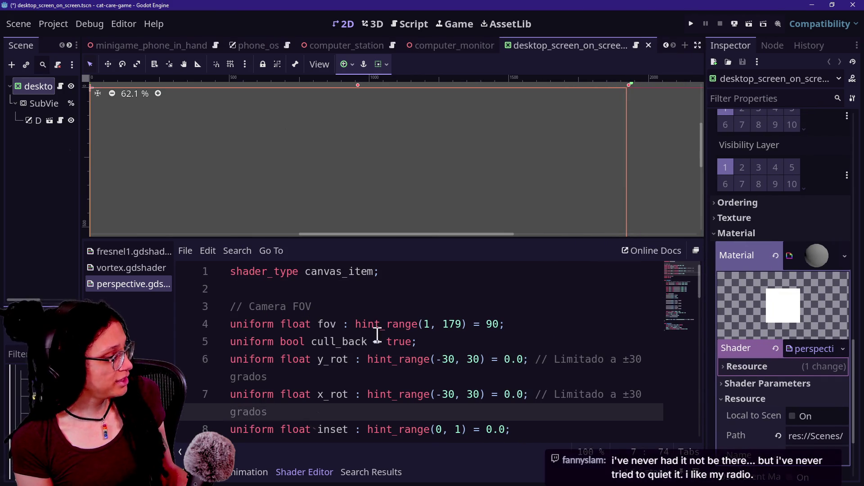
key("ctrl+s")
Step: Show the FOV, Cull Back, Y Rot, X Rot and Inset shader parameters in the Inspector
mouse_move(706, 315)
left_mouse_down()
mouse_move(602, 326)
mouse_move(525, 357)
left_mouse_up()
left_click(638, 370)
scroll(572, 377, "down", 3)
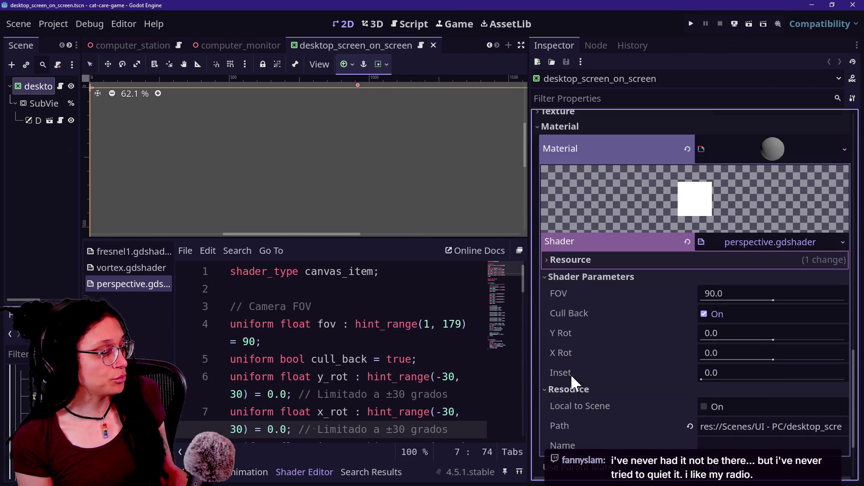
left_click(563, 274)
left_click(563, 275)
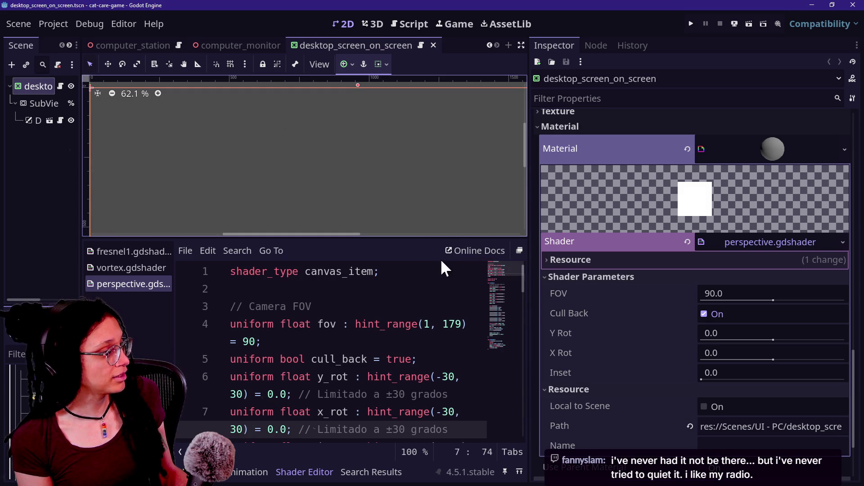
left_click_drag(427, 236, 430, 321)
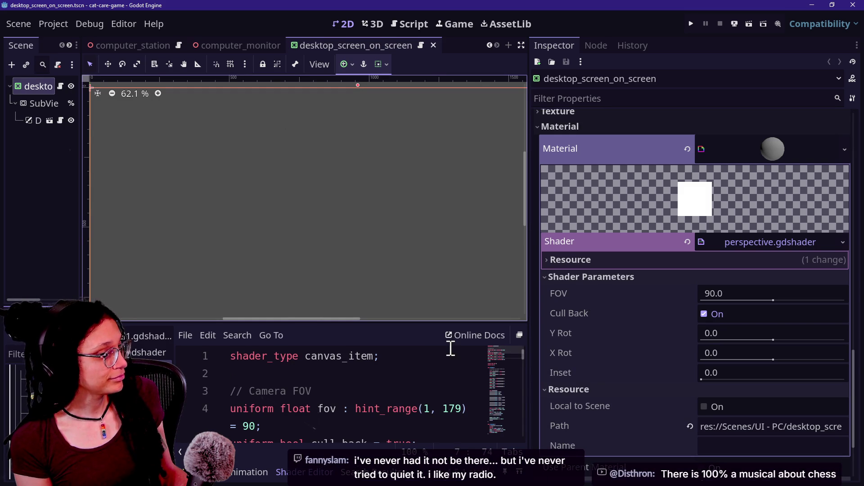
scroll(462, 256, "down", 7)
scroll(463, 257, "up", 2)
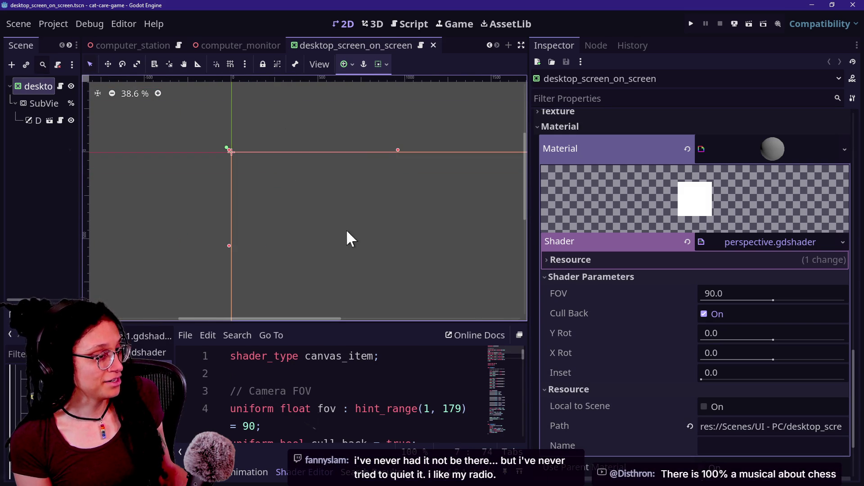
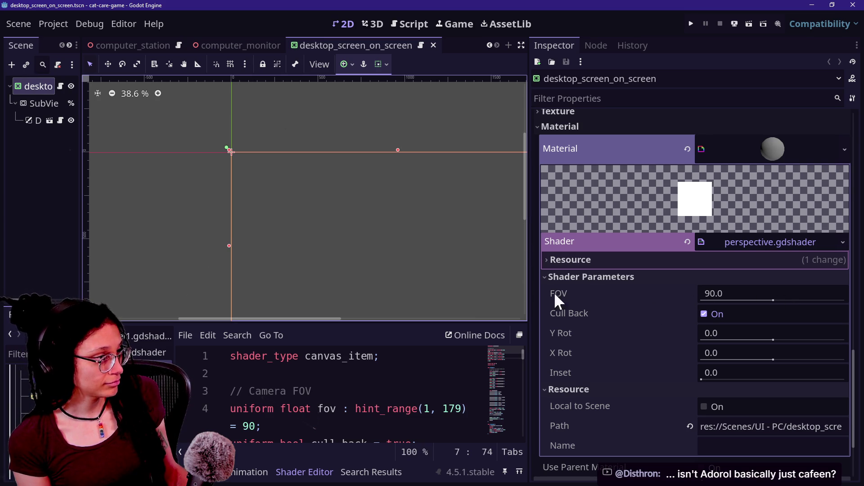
Step: Preview the screen tilted to -30 Y Rot in the Inspector, then reset it to 0
scroll(509, 266, "down", 3)
left_click_drag(253, 319, 324, 318)
left_click_drag(527, 202, 525, 219)
left_click_drag(359, 318, 388, 320)
left_click_drag(524, 187, 525, 200)
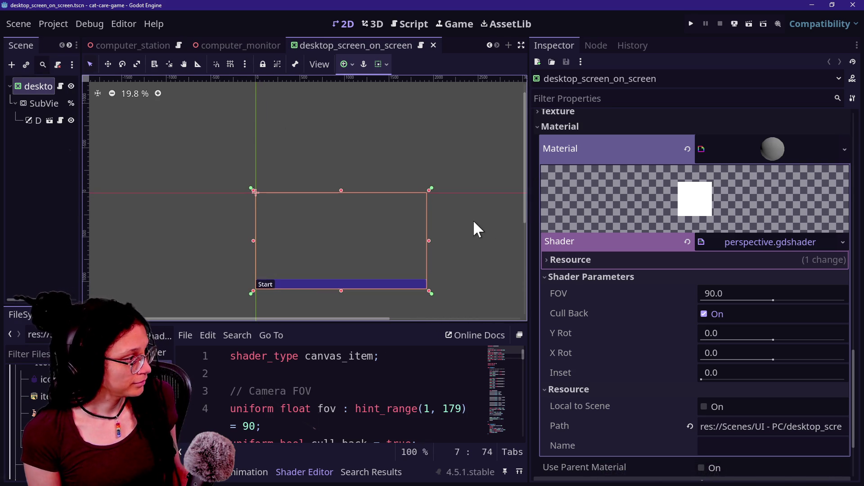
scroll(474, 220, "up", 1)
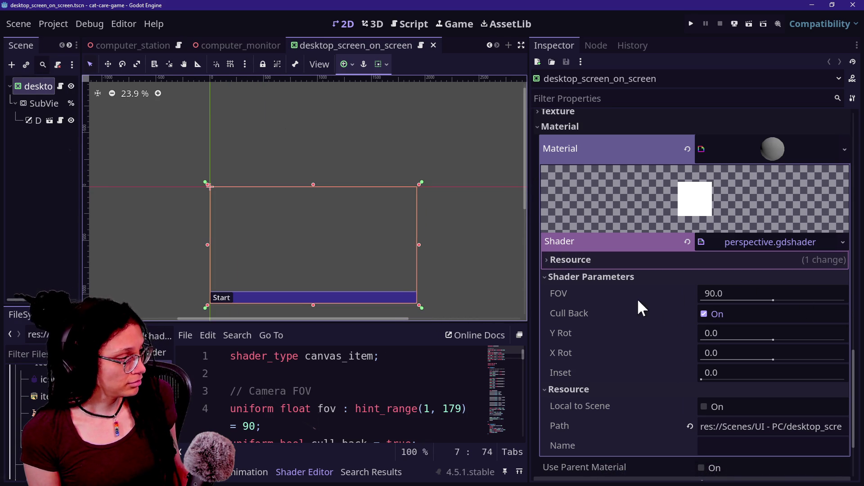
mouse_move(765, 333)
left_mouse_down()
mouse_move(650, 345)
mouse_move(825, 347)
mouse_move(544, 342)
mouse_move(805, 342)
mouse_move(536, 360)
mouse_move(742, 344)
mouse_move(655, 342)
left_mouse_up()
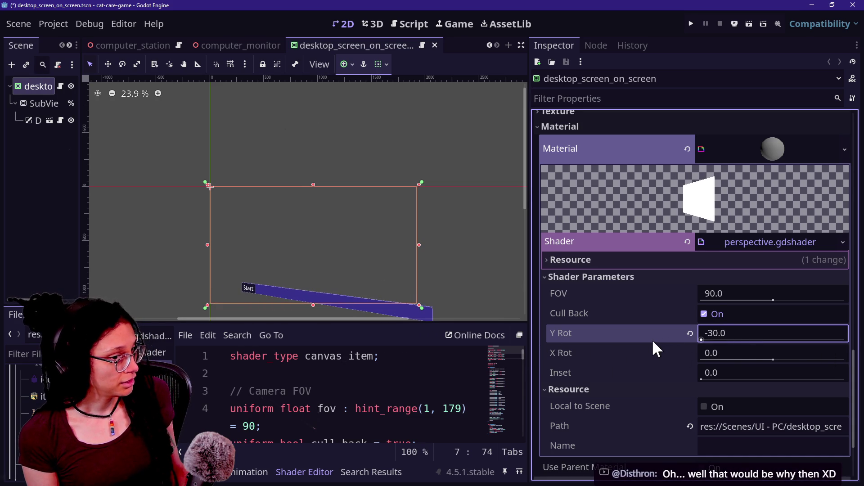
left_click(690, 333)
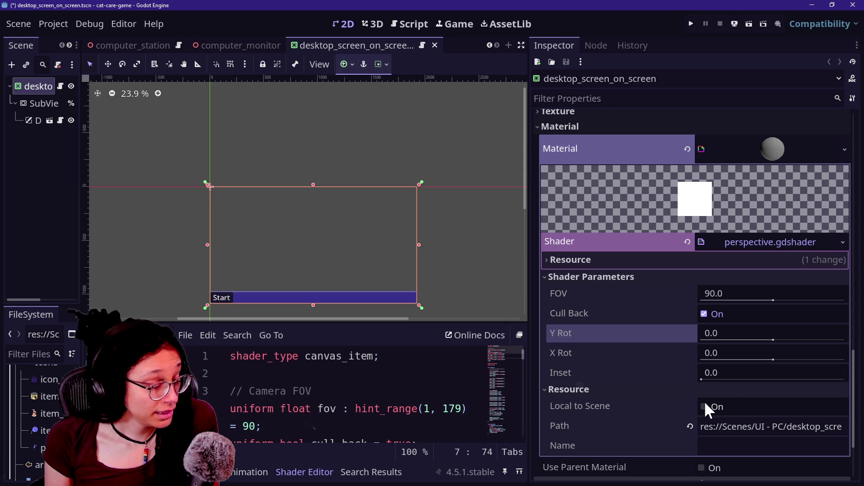
Step: Browse perspective.gdshader from the fov uniform lines up to the top of the file
left_click(381, 399)
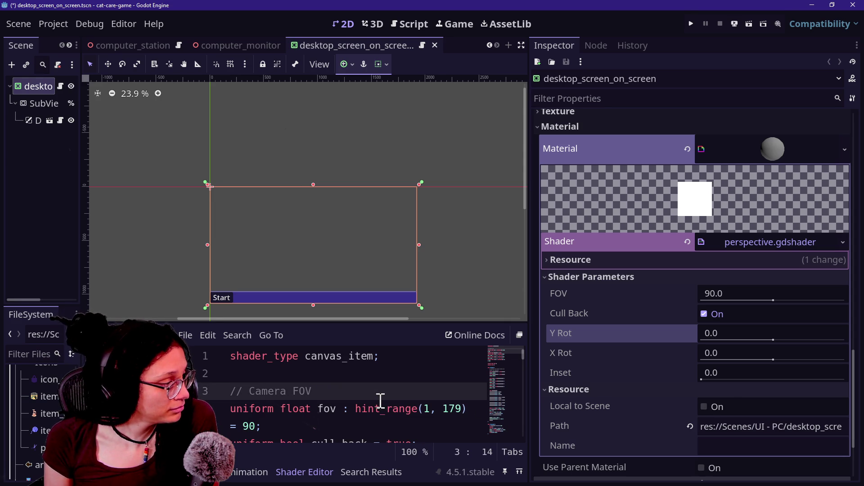
key("Down")
key("Down")
key("Up")
key("Up")
key("Up")
key("Down")
key("Down")
key("Down")
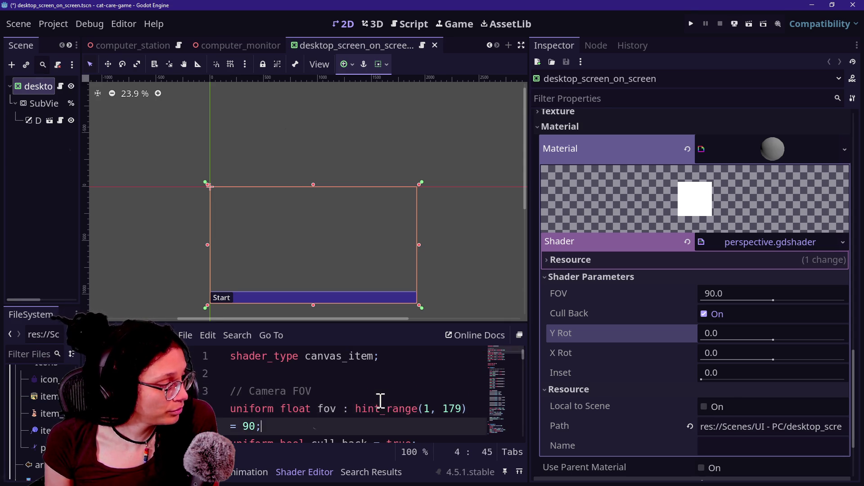
scroll(380, 400, "down", 5)
key("Down")
key("Down")
key("Down")
key("ctrl+Home")
key("Down")
key("Up")
key("Down")
key("Down")
key("Up")
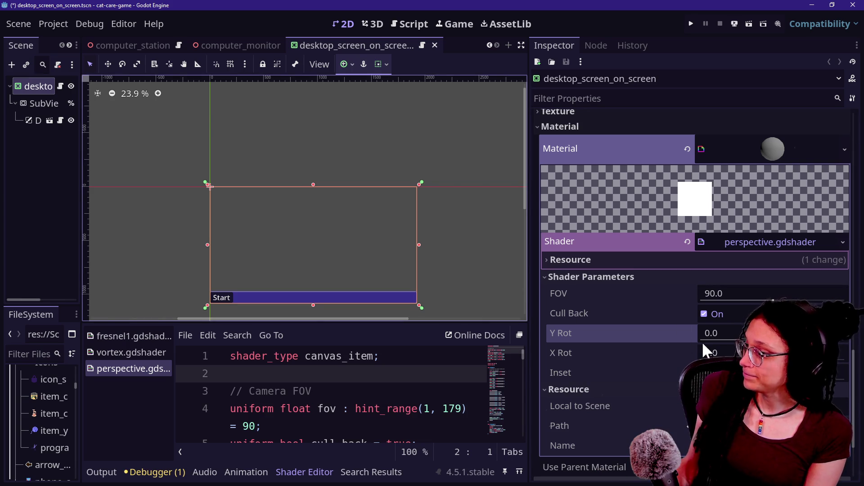
Step: Save the desktop screen scene
left_click(300, 408)
key("ctrl+s")
scroll(351, 420, "down", 1)
scroll(350, 421, "up", 1)
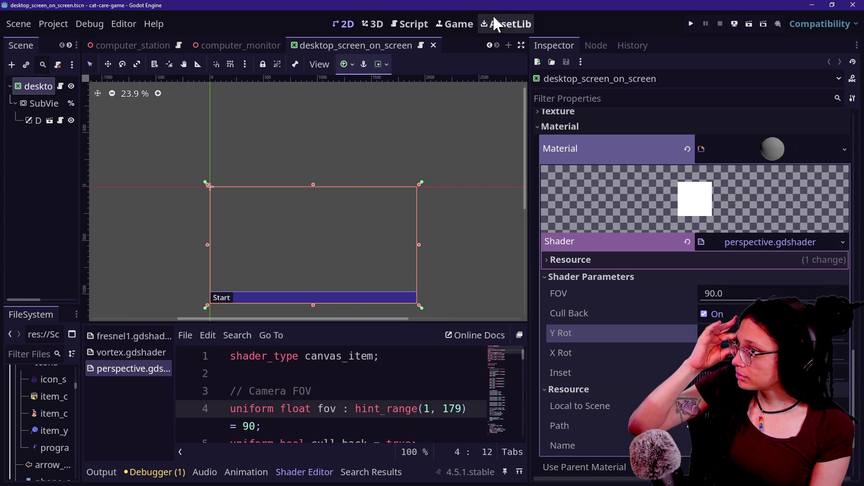
Step: Run the project in the Game view and enter the computer's desktop screen
left_click(453, 23)
left_click(405, 25)
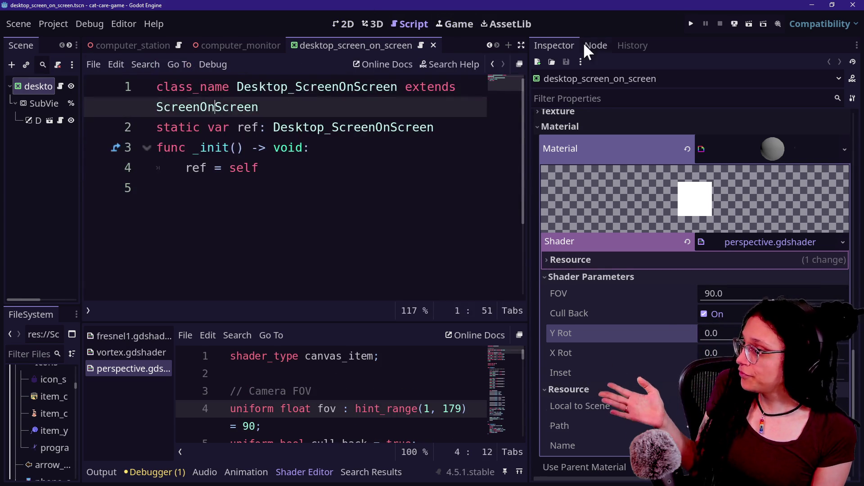
left_click(691, 24)
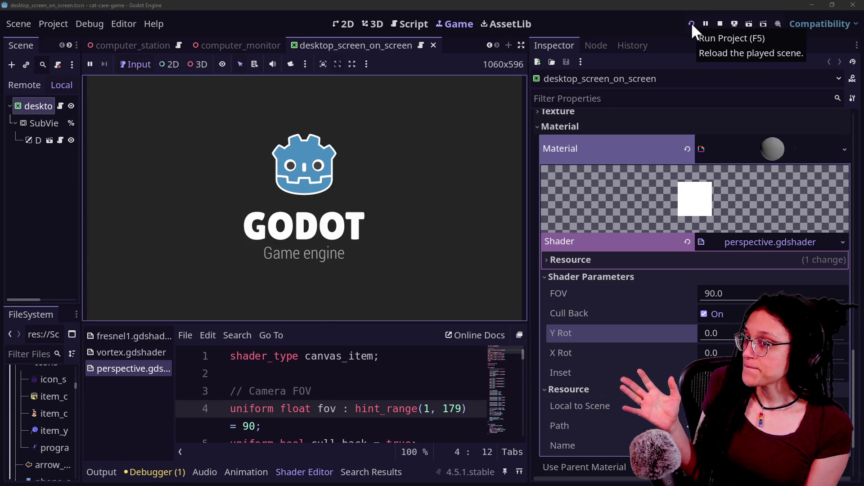
left_click(387, 168)
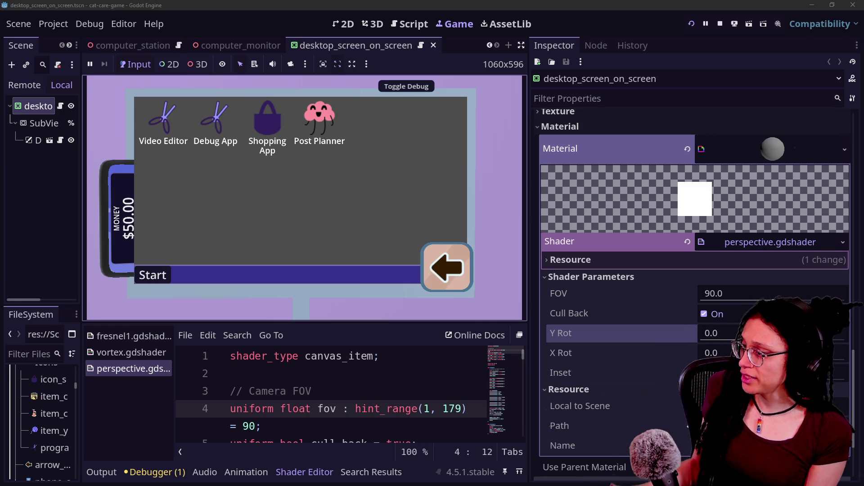
Step: Tilt the live desktop screen to about -22, then -30 Y Rot, and reset it to 0
left_click_drag(721, 333, 682, 333)
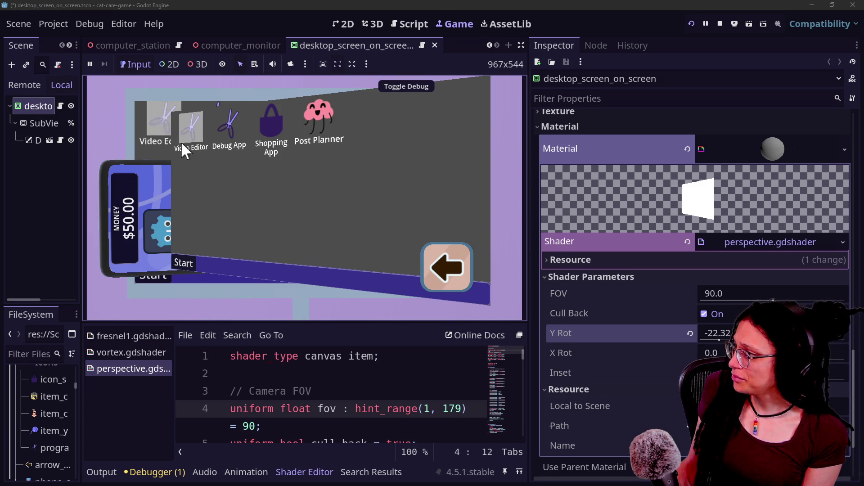
left_click_drag(719, 340, 701, 341)
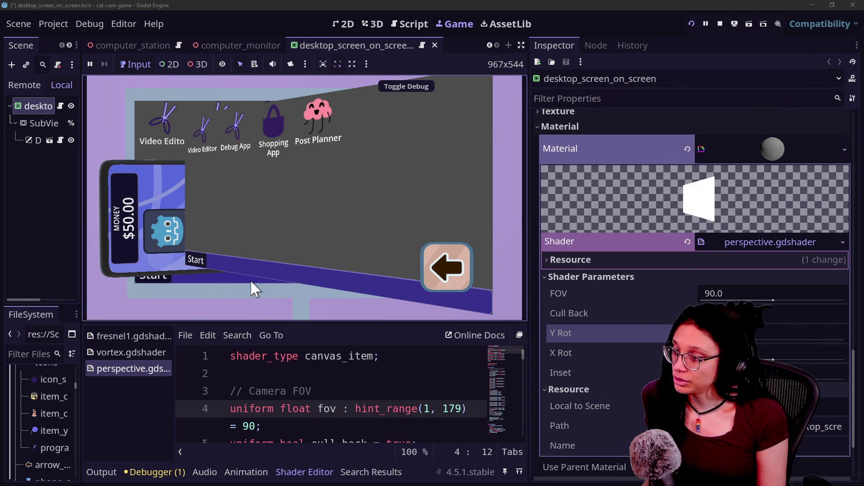
left_click(689, 332)
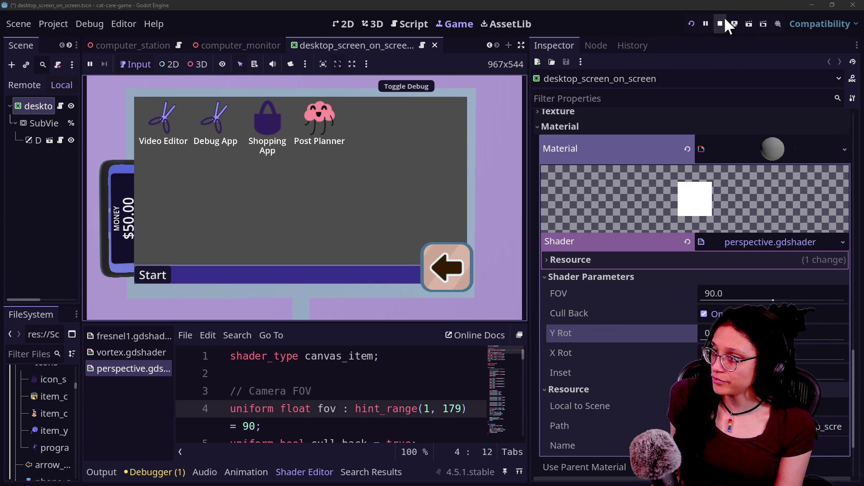
Step: Clear the Shader and Material from the desktop screen, stop the game and save
left_click(687, 241)
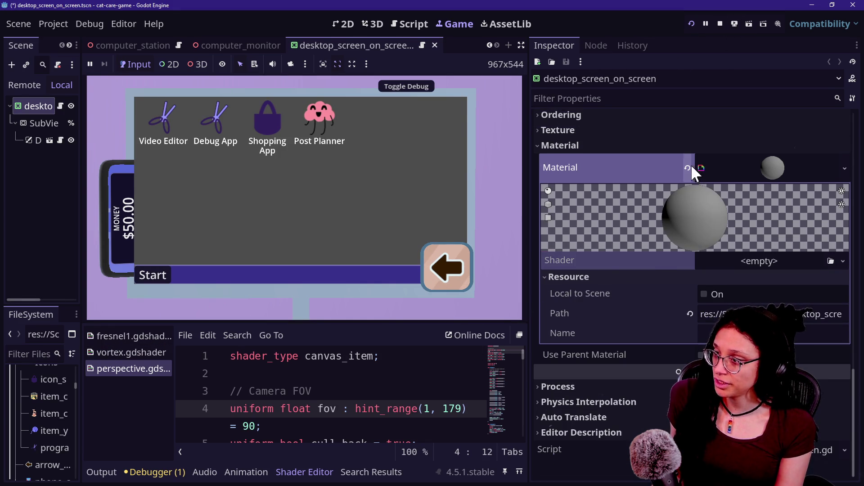
left_click(689, 167)
left_click(716, 22)
key("ctrl+s")
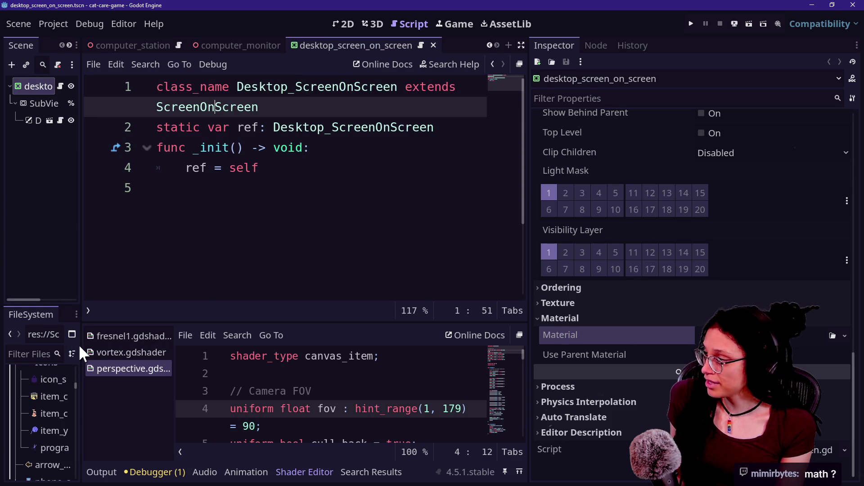
Step: Filter the FileSystem by 'shaders' and select the Shaders folder
left_click_drag(79, 344, 182, 344)
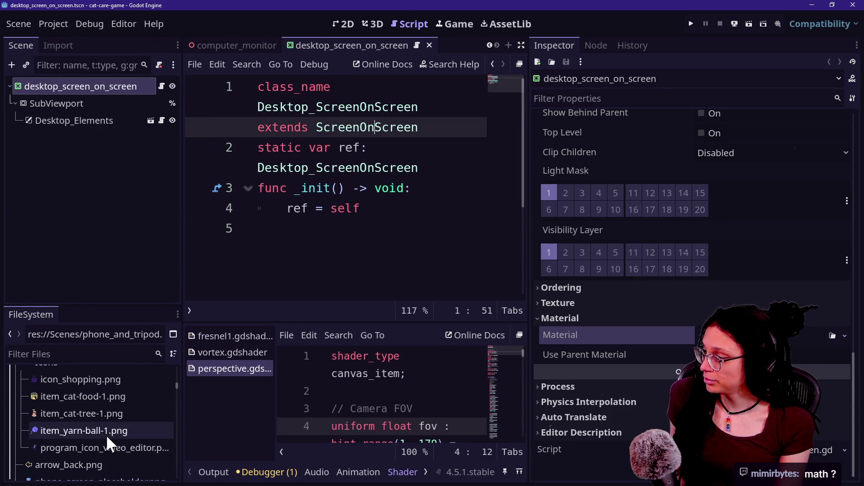
left_click(118, 358)
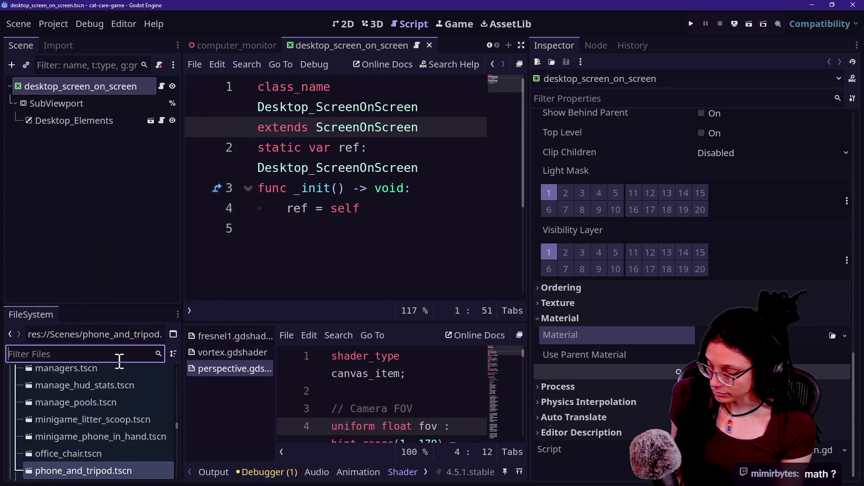
scroll(91, 398, "down", 5)
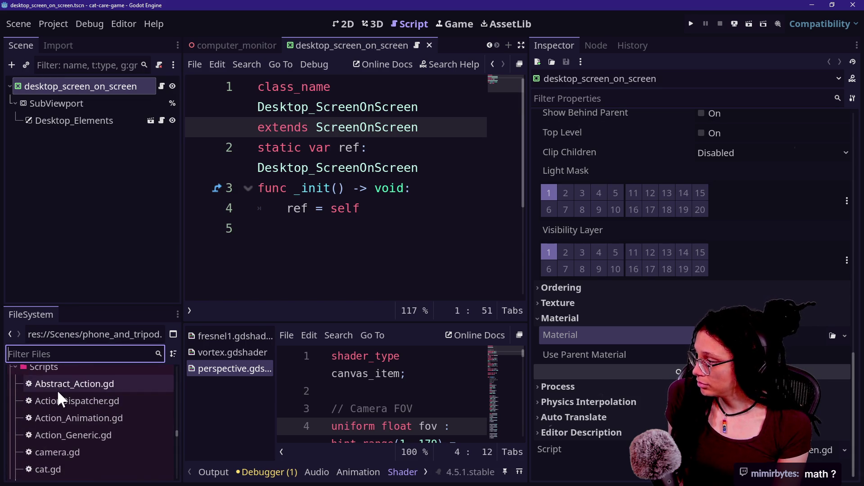
type("shaders")
left_click(66, 413)
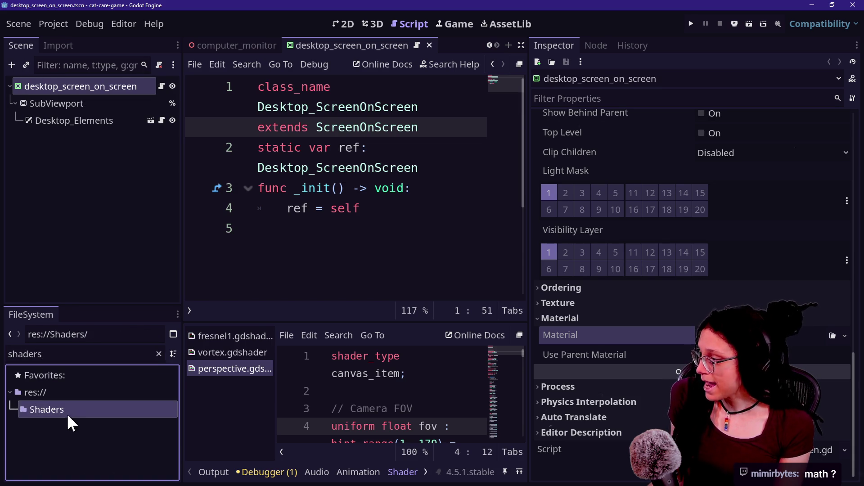
left_click(158, 354)
Step: Delete Shaders/Canvas/perspective.gdshader and switch to the computer_monitor scene
scroll(125, 423, "down", 5)
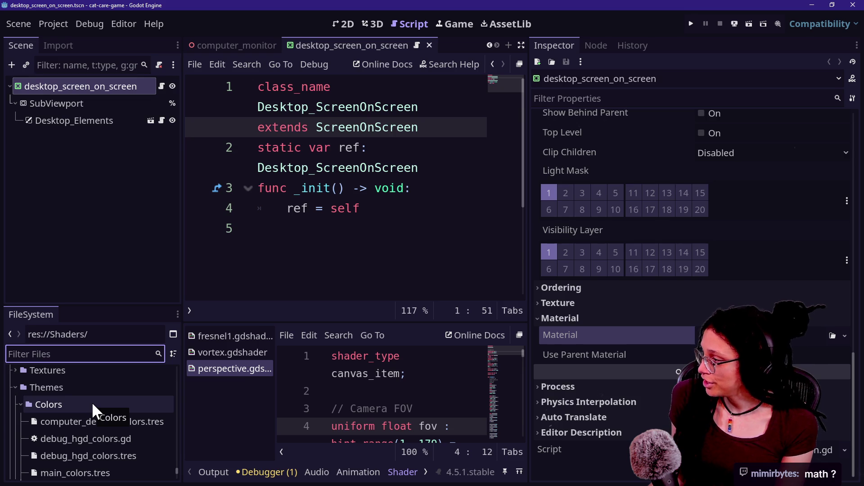
scroll(65, 419, "up", 3)
left_click(18, 375)
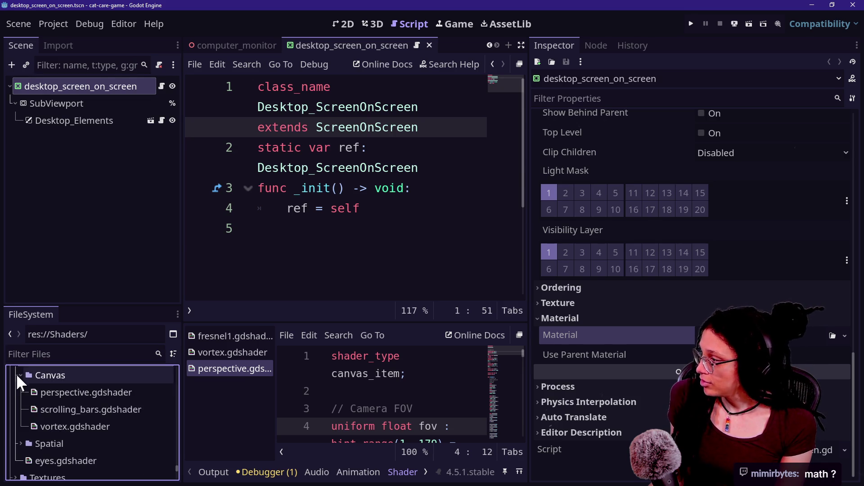
left_click(48, 393)
key("Delete")
key("Escape")
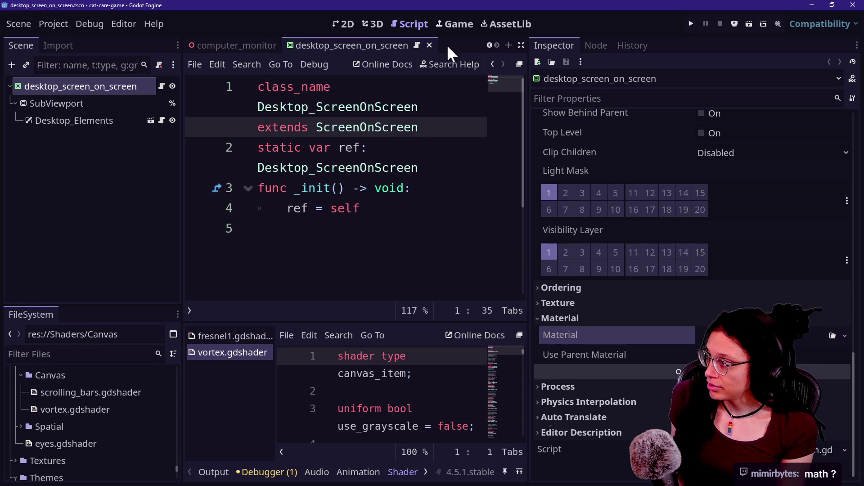
left_click(454, 30)
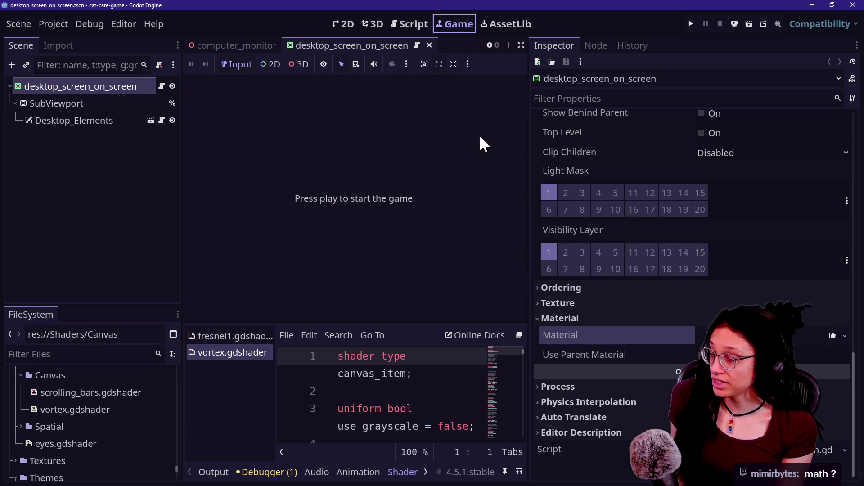
left_click(214, 47)
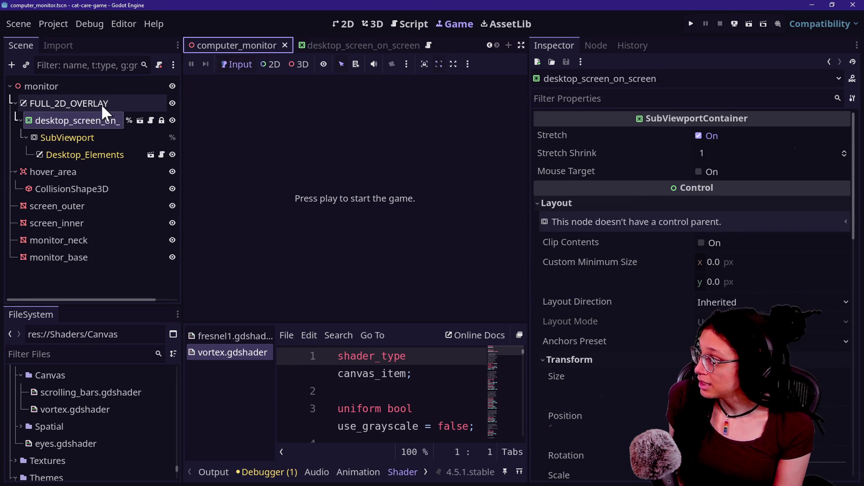
Step: Open manage_camera.gd through quick file search, with the code editor maximized
key("shift+alt+o")
type("m")
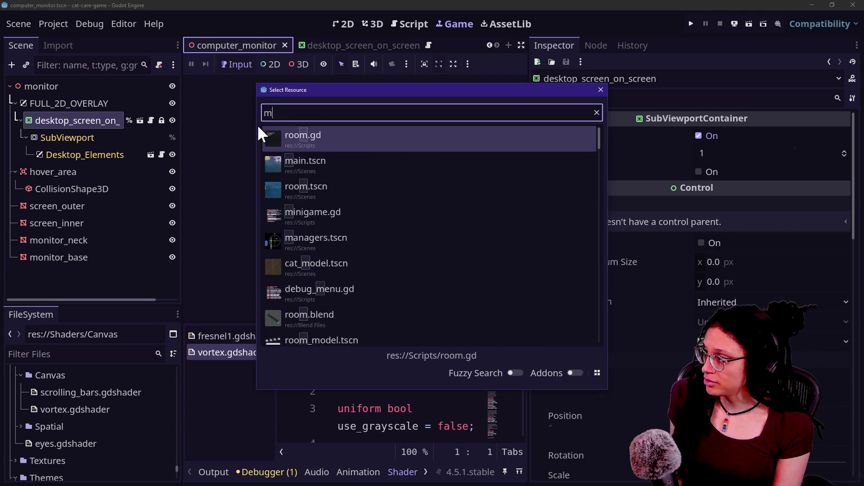
type("anage_came")
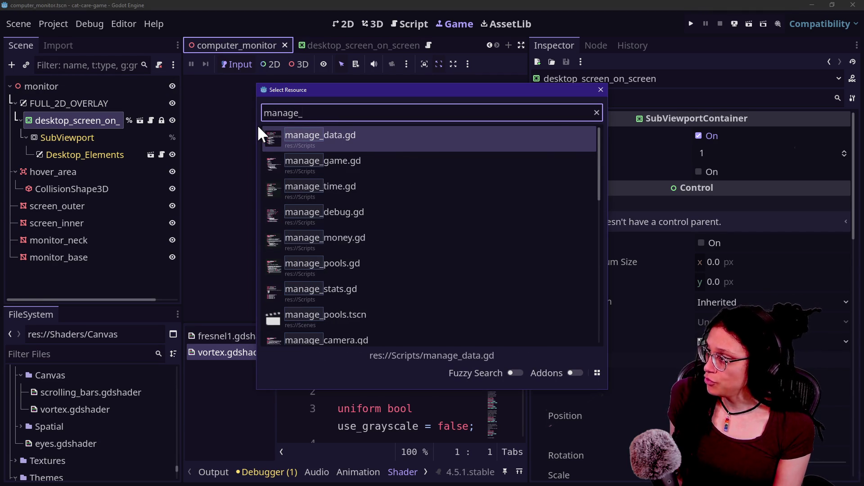
key("Escape")
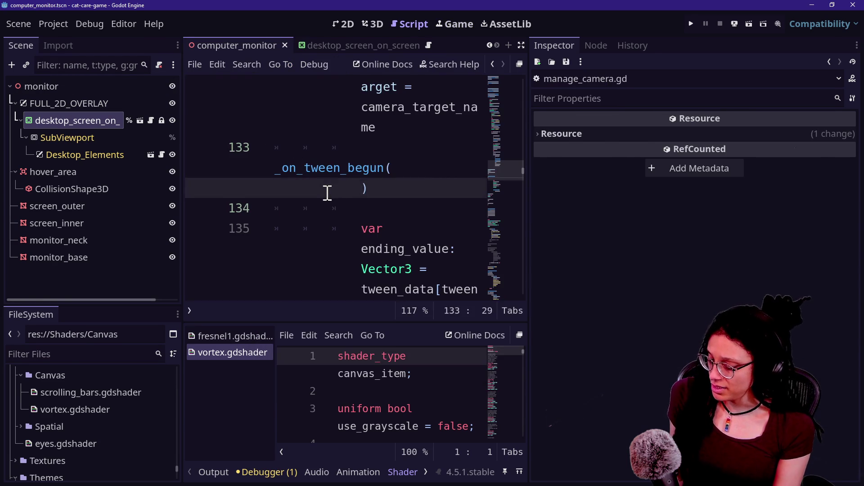
key("ctrl+shift+F11")
Step: Scroll through the camera location dictionary and inspect the computer_station entry's lines
scroll(328, 192, "up", 20)
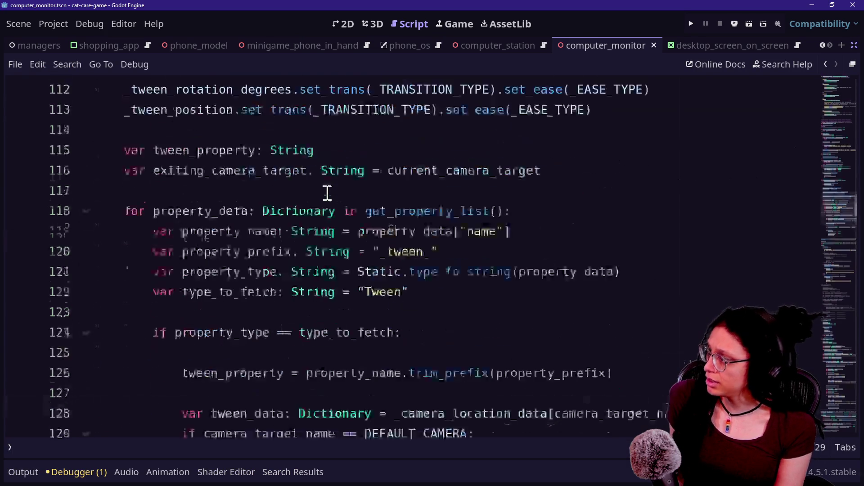
scroll(327, 193, "up", 12)
scroll(327, 193, "down", 12)
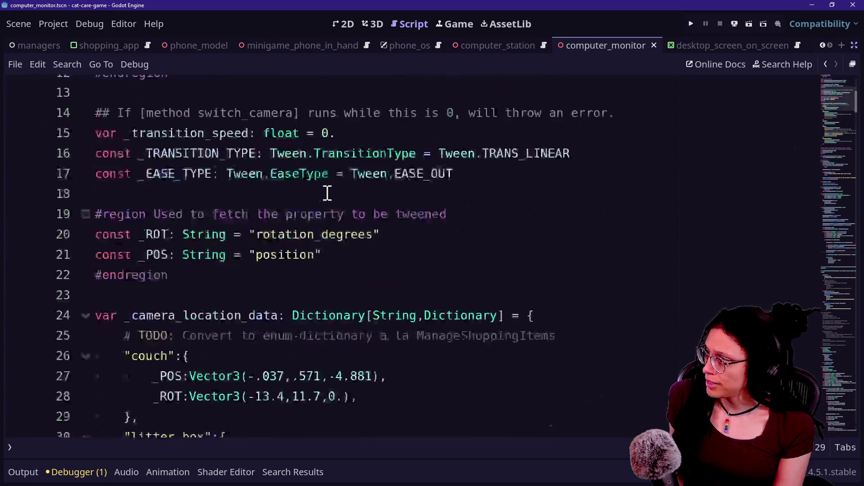
scroll(327, 193, "down", 3)
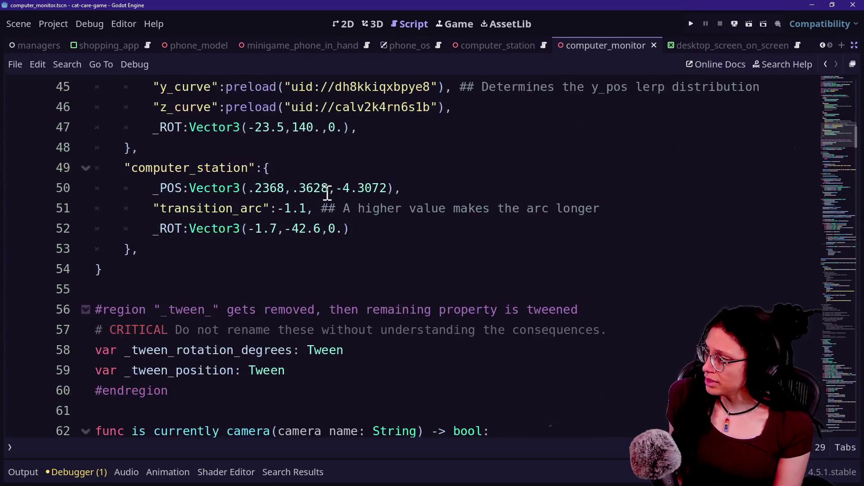
scroll(327, 193, "up", 1)
left_click_drag(266, 200, 359, 286)
left_click(358, 286)
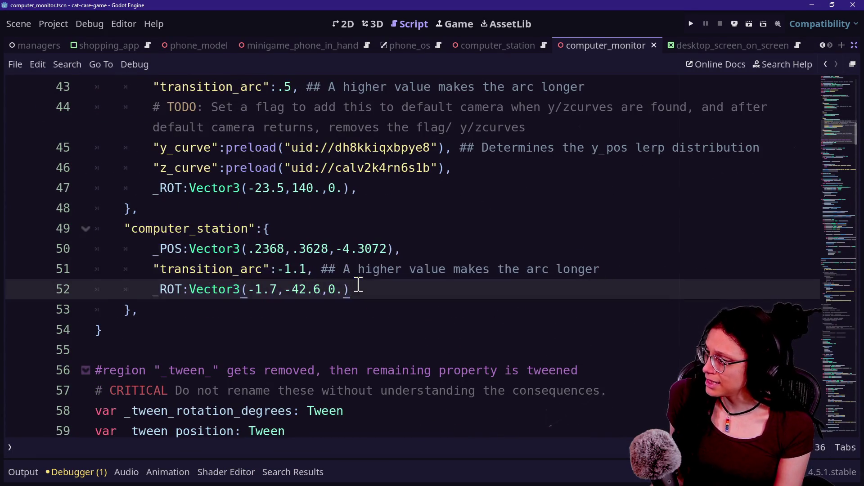
key("Down")
key("Up")
key("Up")
key("Up")
key("Up")
key("Up")
key("Down")
key("Down")
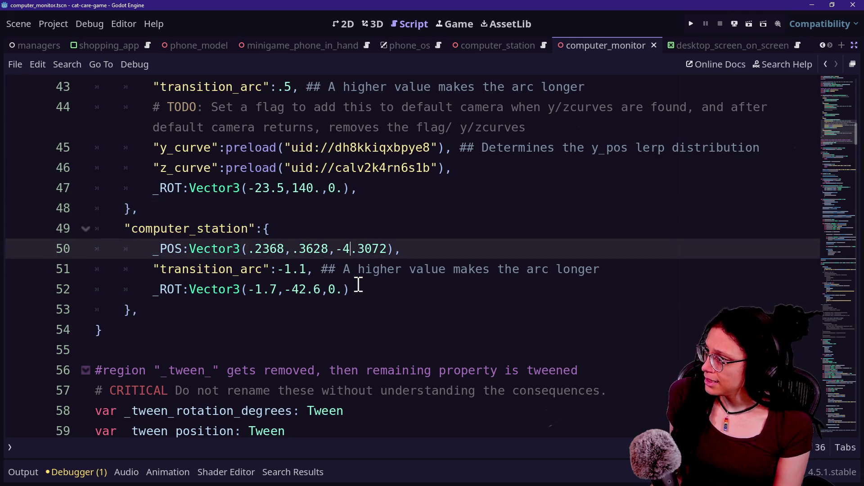
Step: Select the whole computer_station entry and run the game to test the camera
left_click_drag(270, 250, 274, 169)
left_click(274, 169)
left_click_drag(221, 113, 303, 220)
left_click(309, 220)
key("shift+Up")
mouse_move(345, 322)
left_mouse_down()
mouse_move(223, 109)
mouse_move(247, 188)
mouse_move(87, 369)
mouse_move(91, 218)
mouse_move(124, 209)
left_mouse_up()
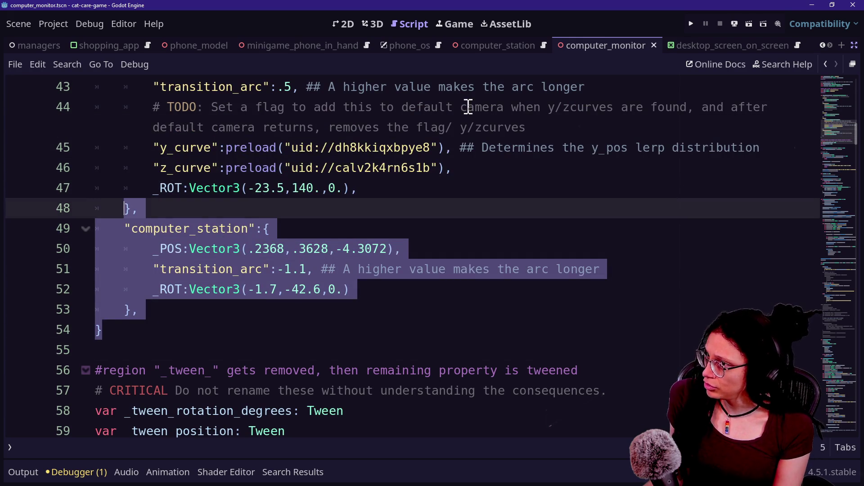
left_click(689, 25)
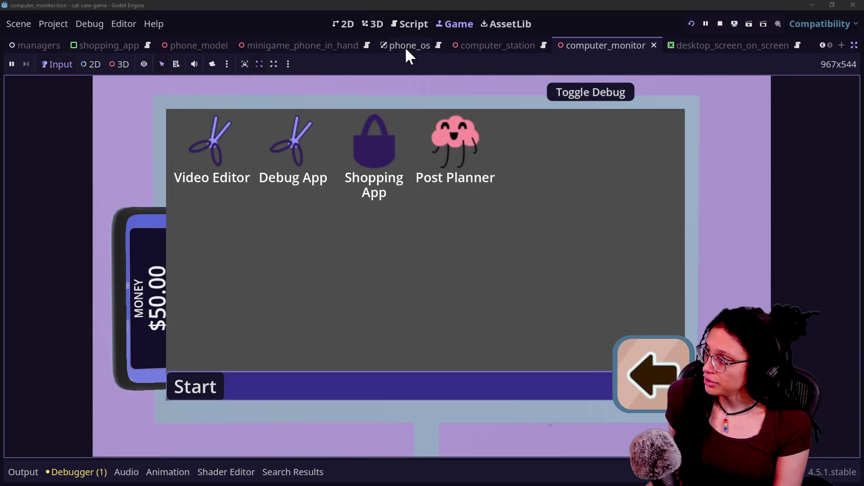
Step: Look over the monitor scene in 3D and the running game, then return to the script
left_click(374, 23)
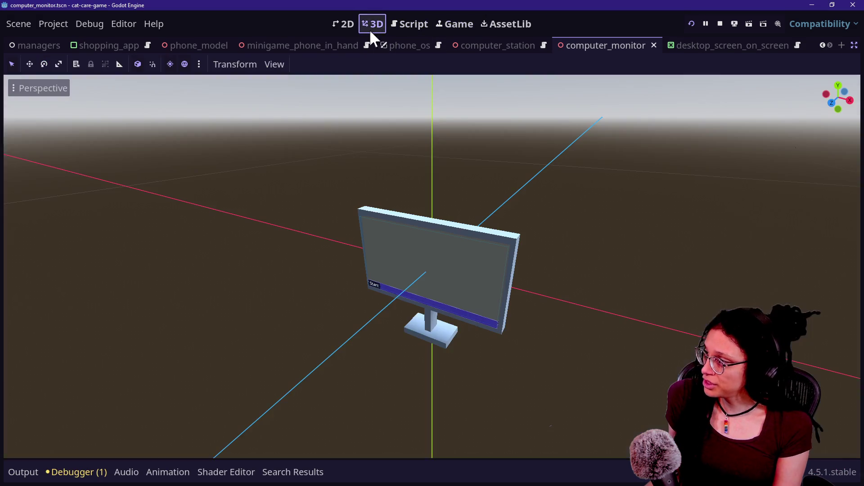
left_click(402, 19)
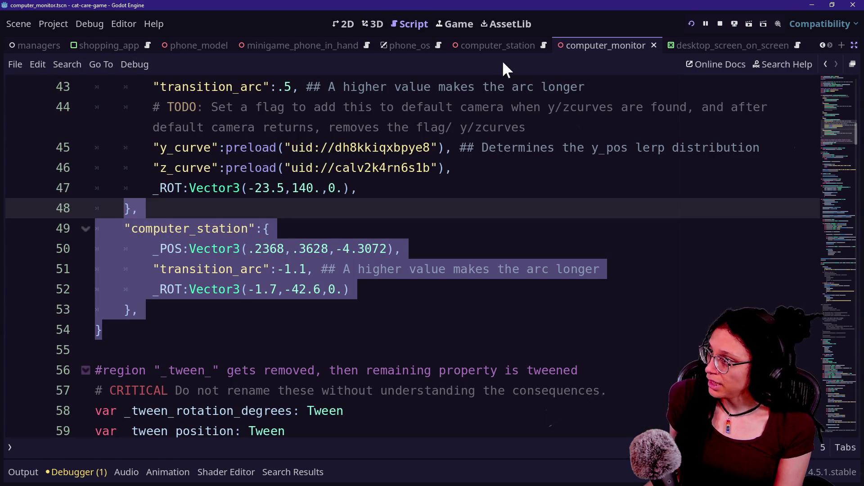
left_click(454, 23)
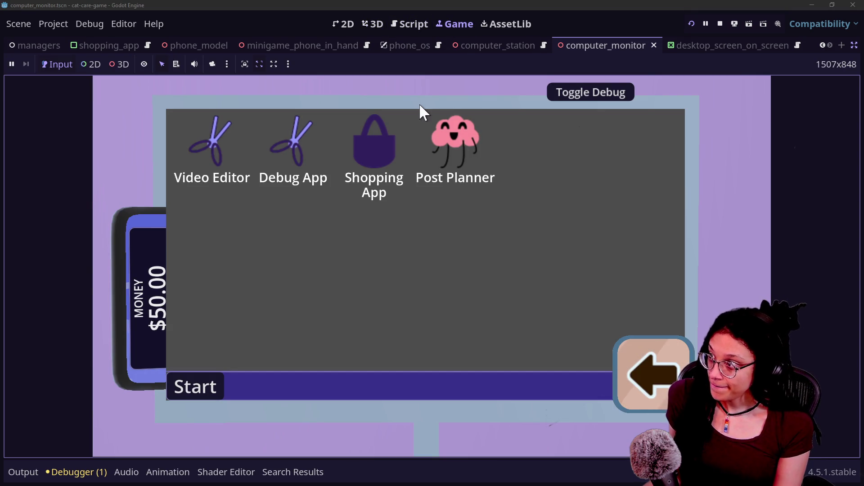
key("ctrl+F3")
Step: Inspect the closing dictionary lines around the computer_station entry (lines 52-54)
mouse_move(342, 128)
left_mouse_down()
mouse_move(416, 280)
mouse_move(395, 293)
mouse_move(402, 402)
mouse_move(266, 292)
mouse_move(324, 329)
left_mouse_up()
left_click(324, 328)
key("Up")
key("Up")
key("Up")
key("Up")
key("Down")
key("Down")
key("Down")
key("Up")
key("Down")
left_click(315, 326)
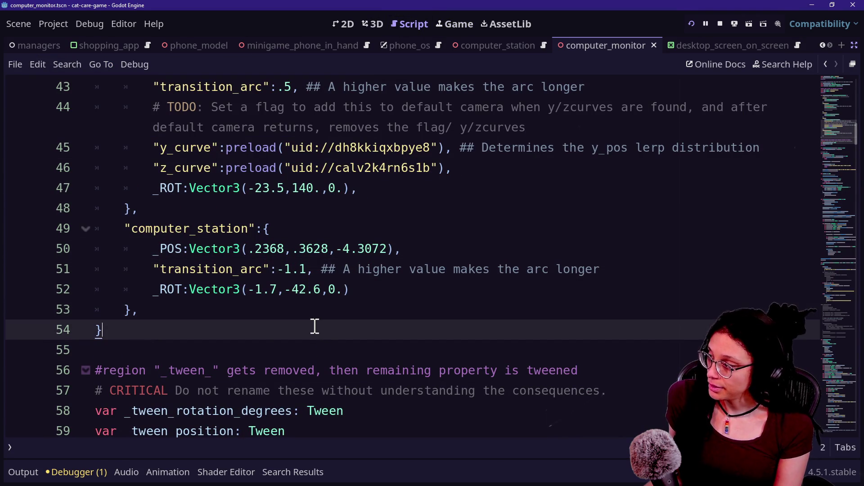
key("shift+Up")
left_click(315, 319)
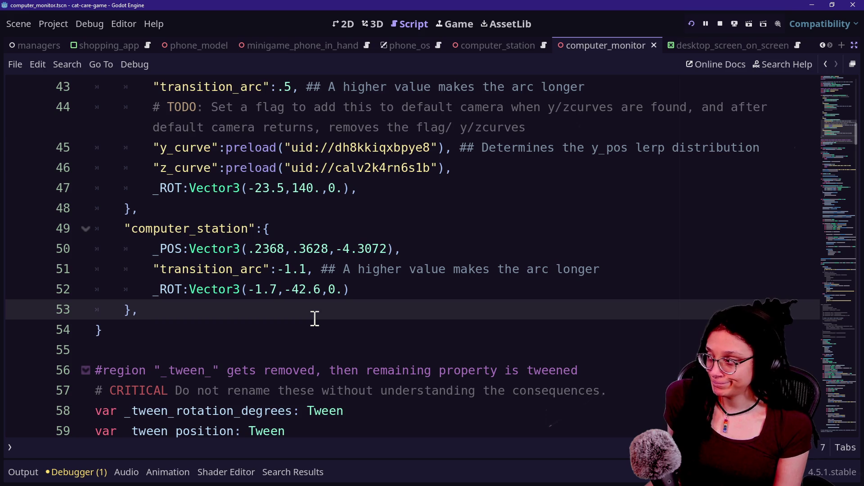
scroll(315, 319, "up", 2)
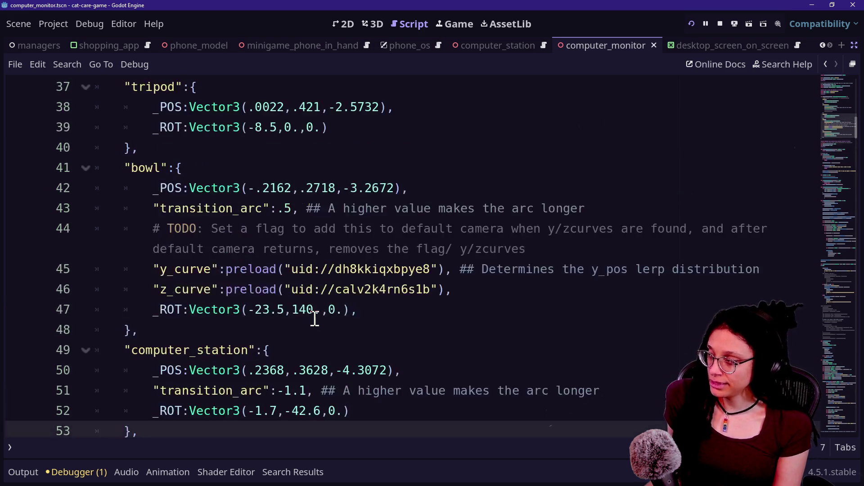
scroll(208, 350, "down", 1)
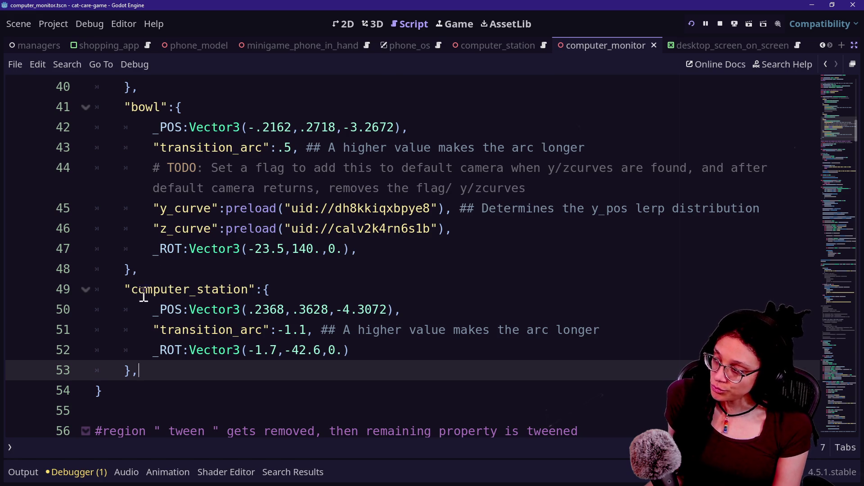
Step: Highlight the computer_station rotation values and place the caret after the entry
mouse_move(145, 306)
left_mouse_down()
mouse_move(455, 330)
mouse_move(442, 310)
left_mouse_up()
left_click_drag(153, 351, 407, 354)
left_click(405, 354)
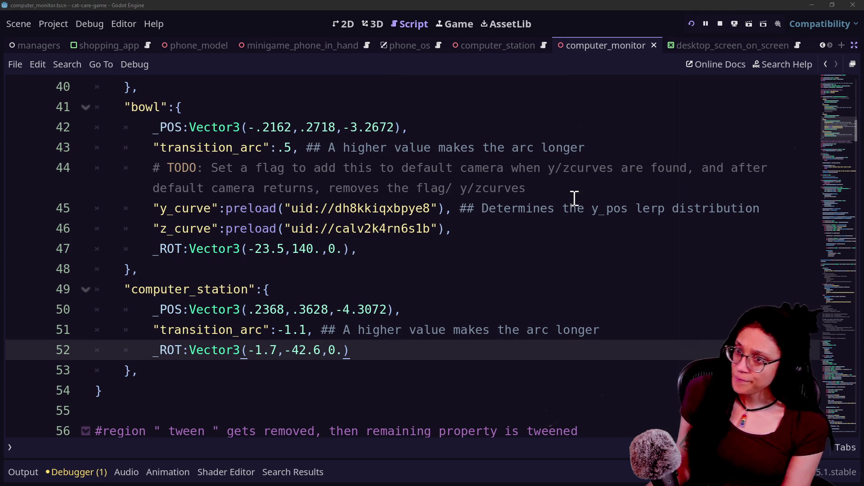
left_click(492, 268)
left_click(357, 393)
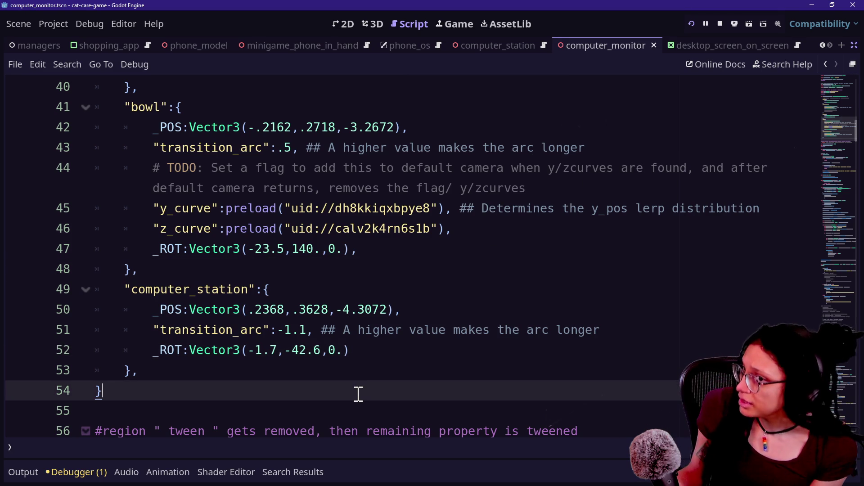
left_click(342, 377)
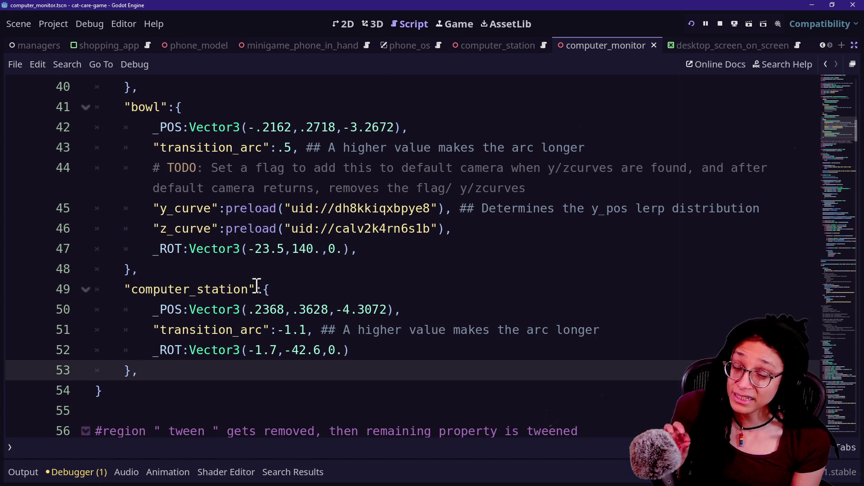
Step: Select the computer_station key and entry, leaving the caret after the entry
left_click_drag(125, 289, 254, 292)
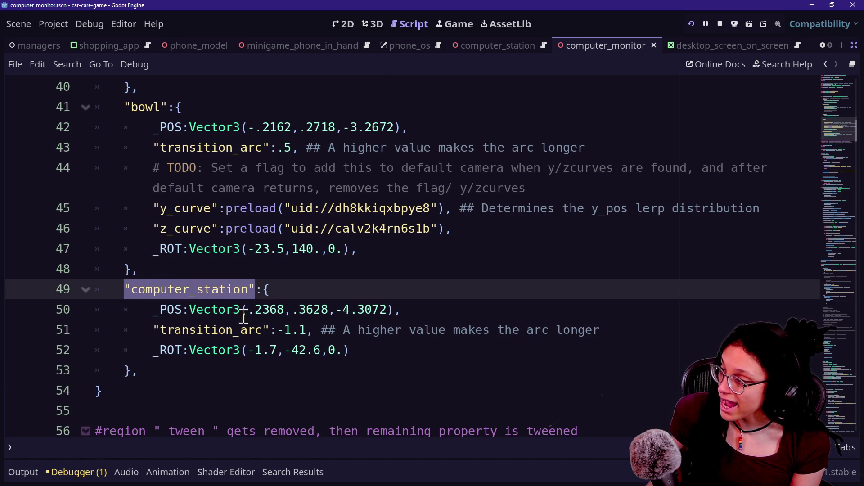
mouse_move(125, 289)
left_mouse_down()
mouse_move(252, 293)
mouse_move(320, 383)
mouse_move(309, 305)
mouse_move(308, 375)
left_mouse_up()
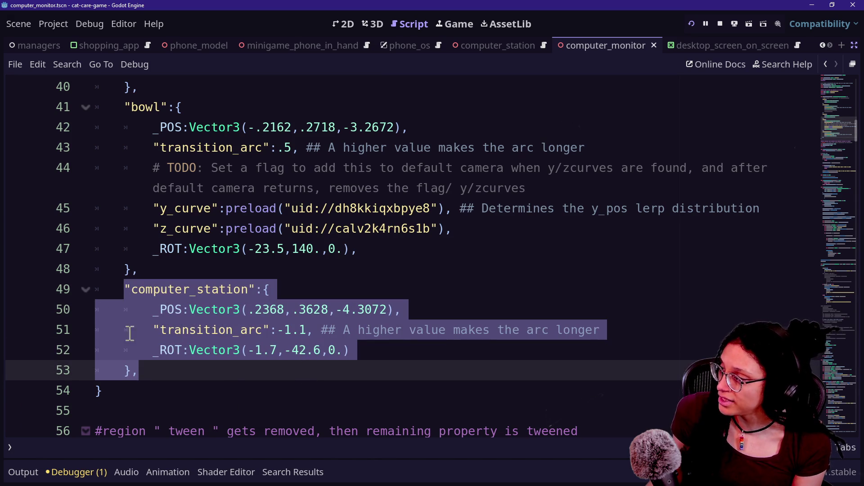
mouse_move(126, 291)
left_mouse_down()
mouse_move(251, 309)
mouse_move(405, 312)
mouse_move(420, 332)
mouse_move(316, 363)
left_mouse_up()
left_click_drag(315, 360, 304, 276)
left_click(304, 276)
left_click(262, 367)
left_click_drag(122, 288, 281, 285)
left_click(197, 368)
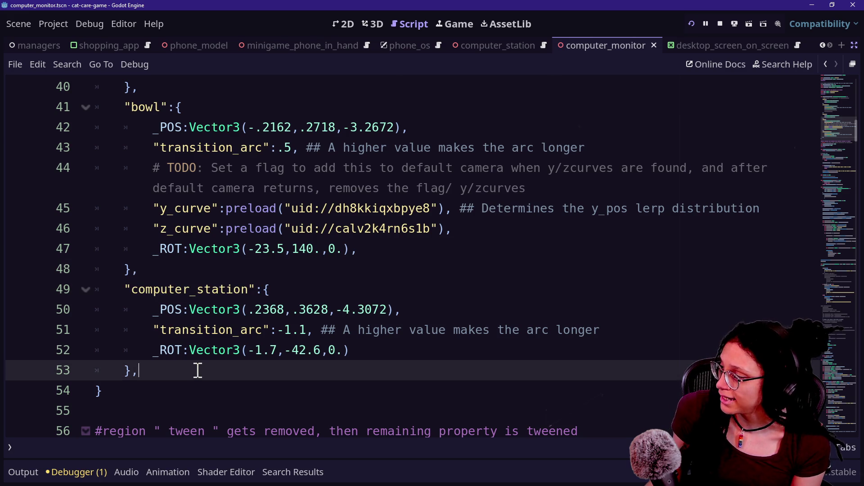
Step: Add a "computer_station2" key line below the entry, then delete it again
key("Return")
type("\"computer_station1")
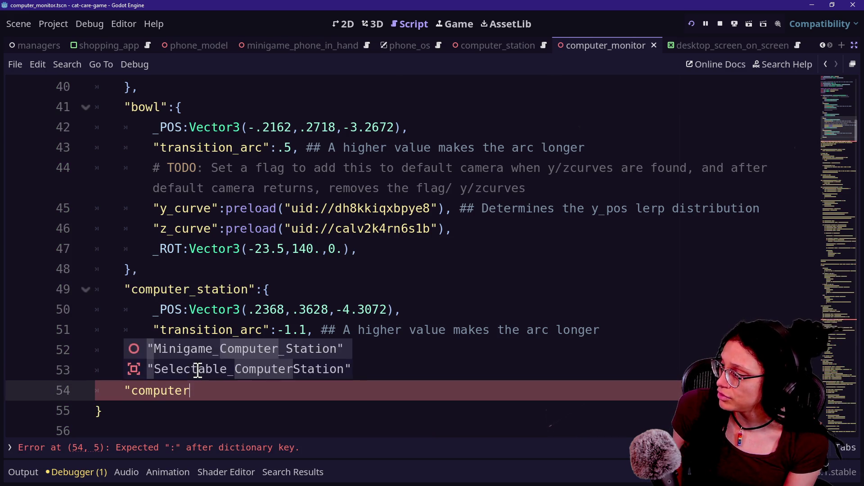
key("BackSpace")
type("2\"")
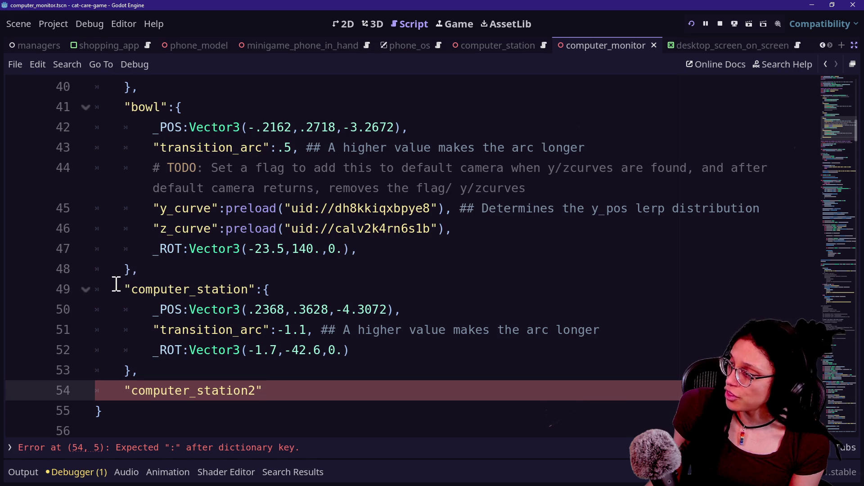
mouse_move(123, 390)
left_mouse_down()
mouse_move(287, 370)
mouse_move(283, 391)
mouse_move(282, 373)
left_mouse_up()
left_click(263, 377)
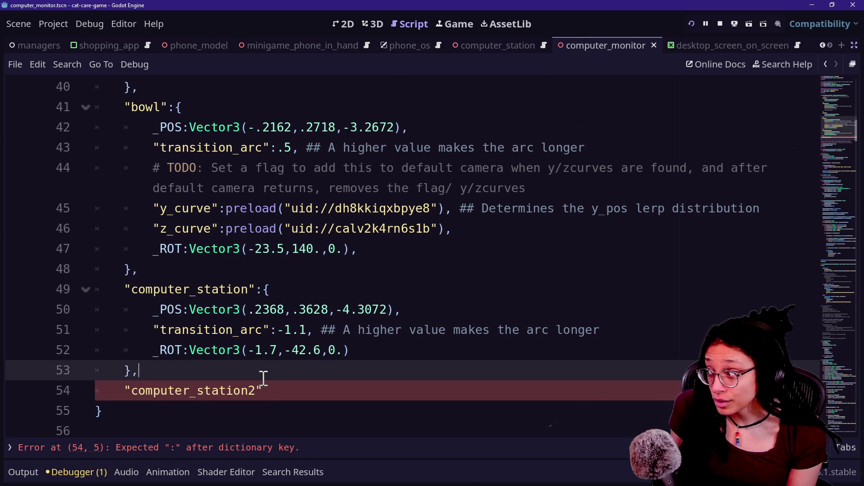
left_click(264, 381)
key("BackSpace")
key("BackSpace")
key("BackSpace")
key("BackSpace")
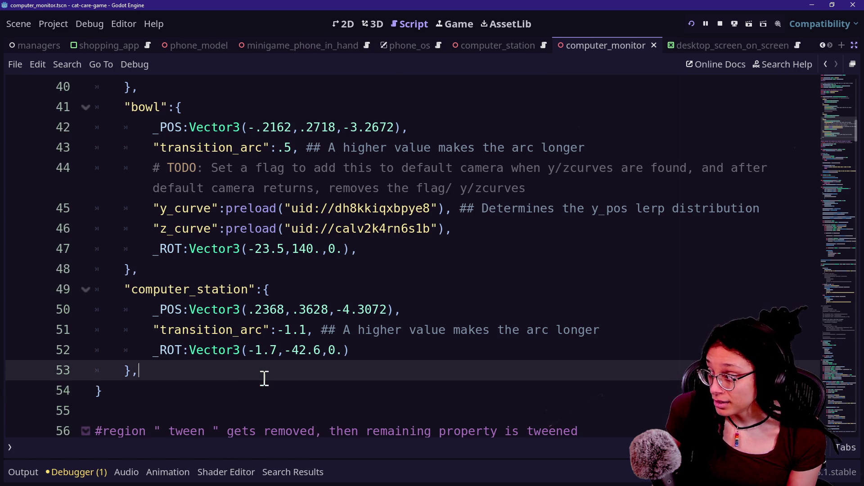
key("Return")
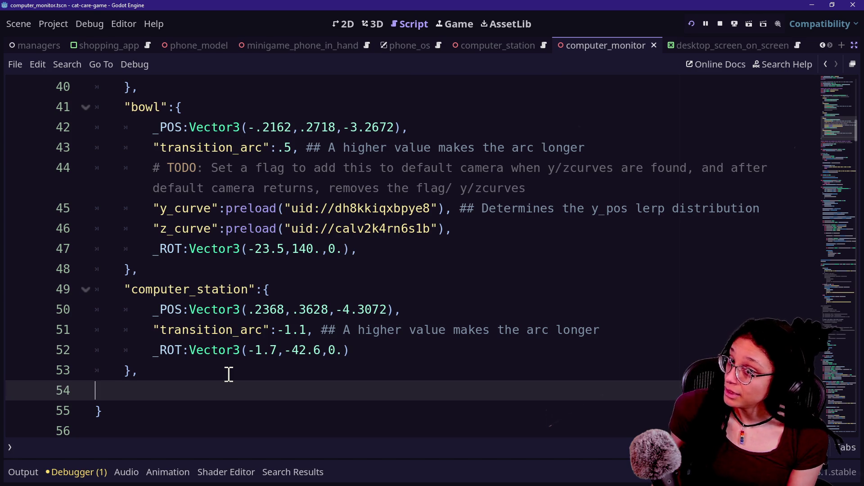
key("BackSpace")
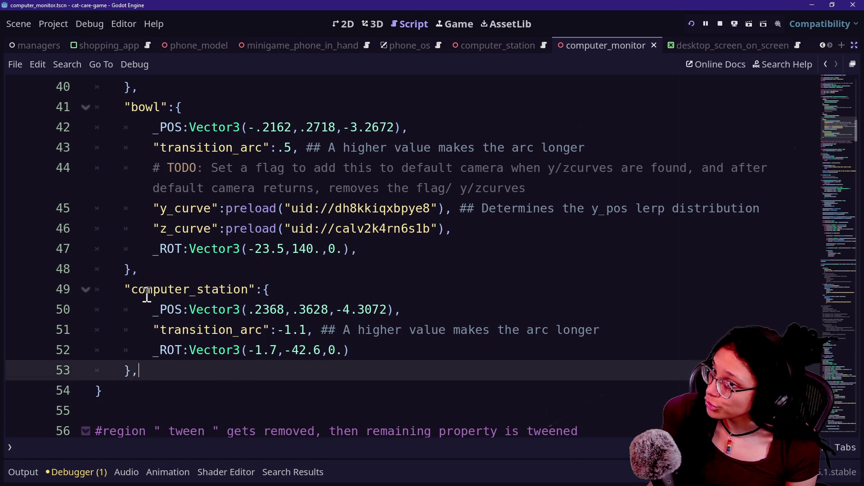
triple_click(320, 310)
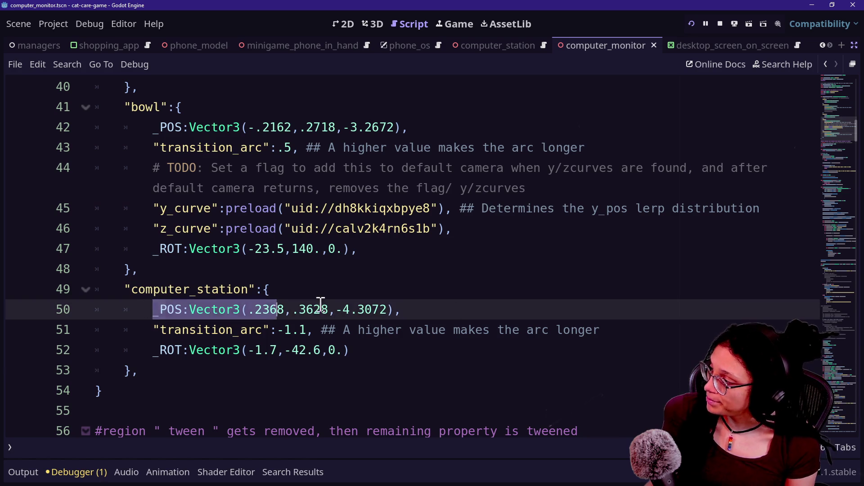
left_click(482, 309)
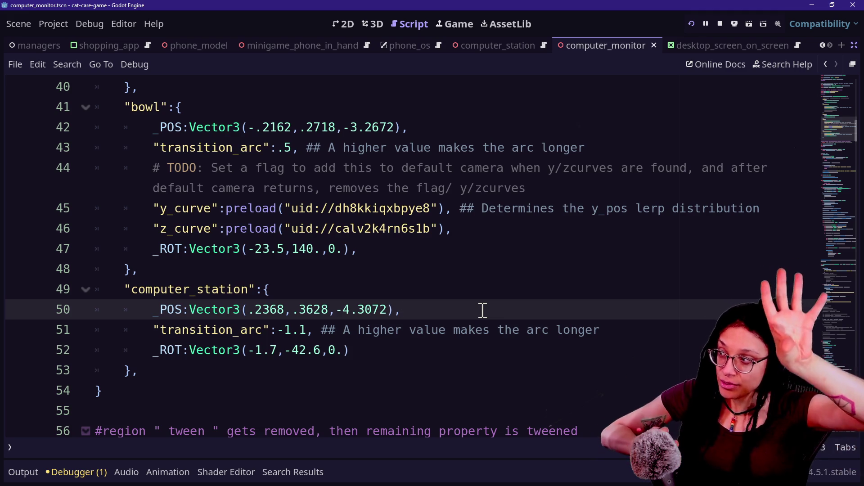
left_click_drag(391, 187, 488, 353)
left_click(490, 354)
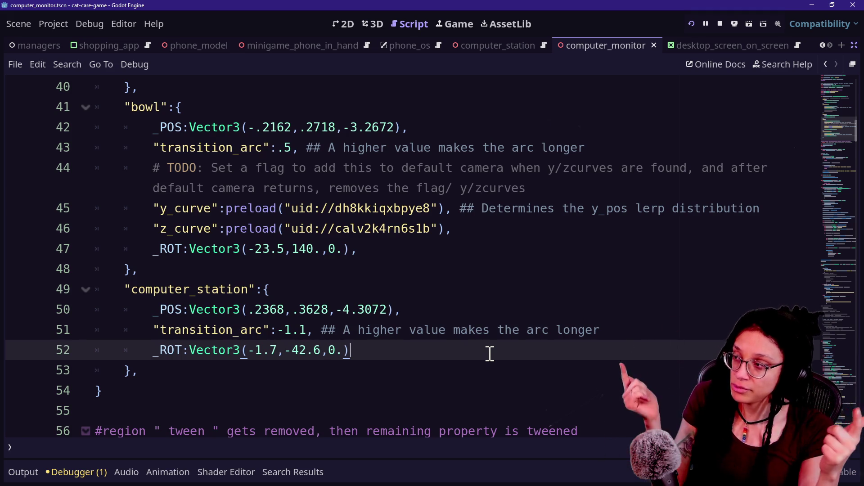
left_click_drag(409, 148, 505, 319)
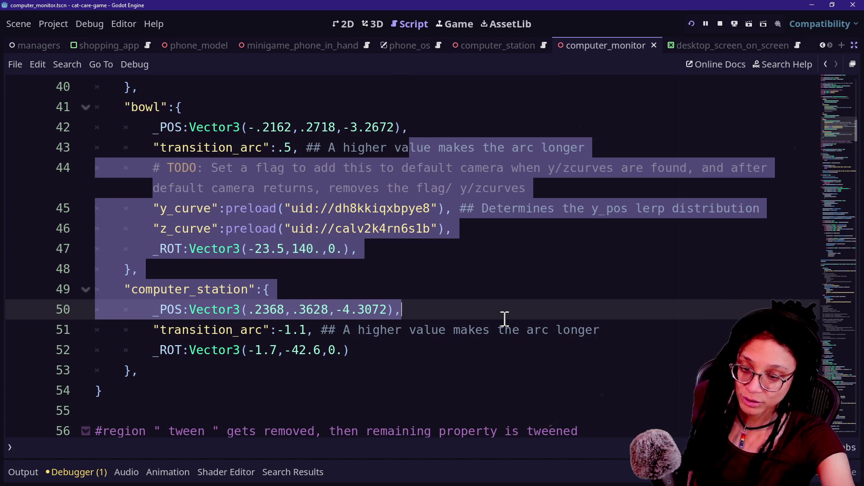
left_click(475, 299)
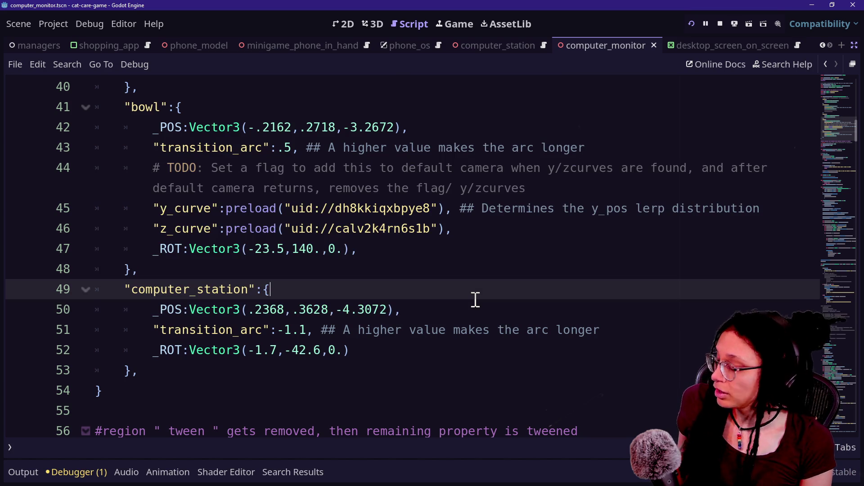
key("Up")
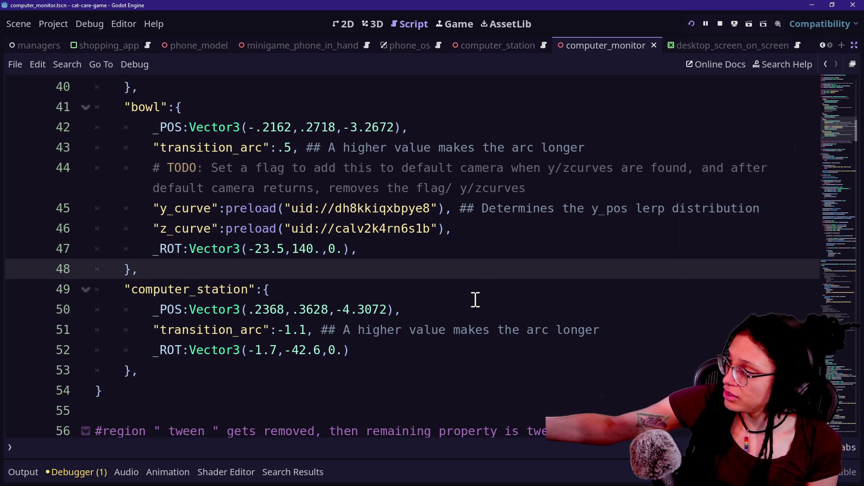
left_click(465, 280)
key("Down")
key("Up")
key("Up")
key("Down")
key("Down")
key("Down")
key("Up")
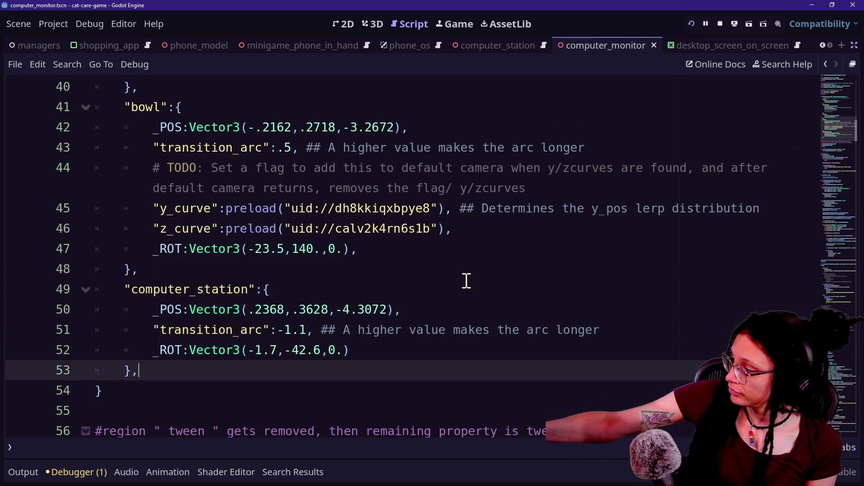
key("Down")
key("Down")
key("Up")
key("Up")
key("Up")
key("End")
key("Left")
key("Left")
key("Left")
key("Up")
key("Up")
key("Down")
key("Down")
key("Down")
key("Down")
key("Up")
key("Down")
key("Down")
key("Down")
key("Up")
key("Up")
key("Up")
key("Up")
key("Down")
key("Down")
key("Up")
key("Up")
key("Down")
key("Down")
key("Up")
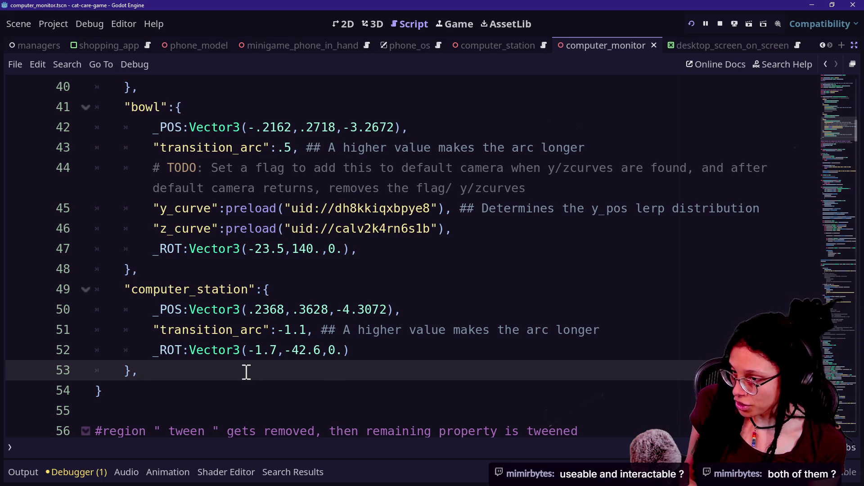
left_click_drag(150, 310, 451, 318)
left_click(338, 352)
left_click(337, 370)
scroll(339, 372, "up", 4)
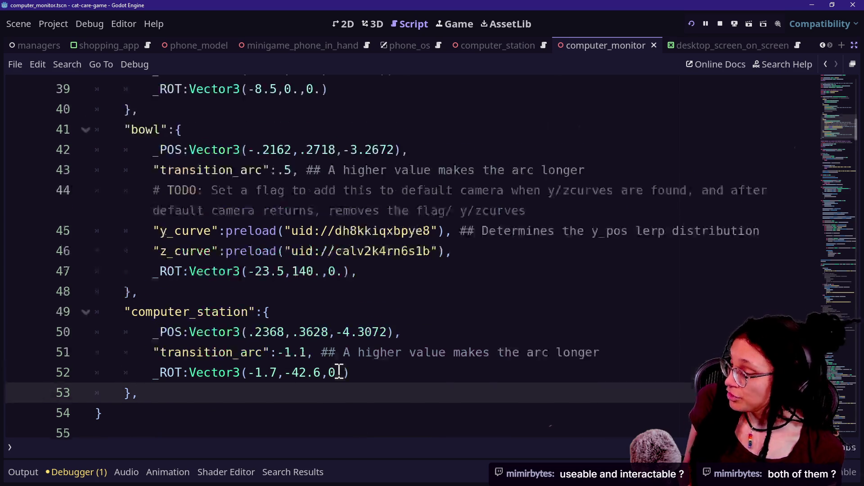
scroll(339, 371, "up", 6)
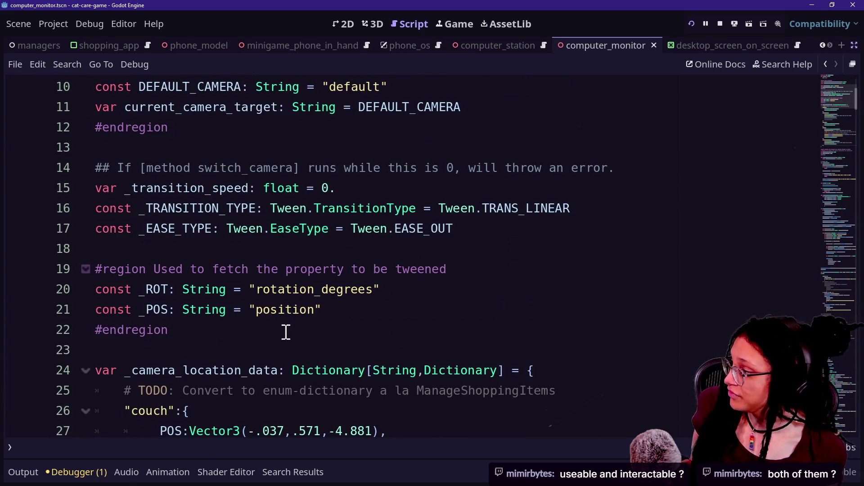
Step: Below the camera data's closing brace, begin typing const _SECONDARY_CAMERA_LOCATION_DATA Dictionary[
left_click(288, 330)
scroll(288, 330, "down", 12)
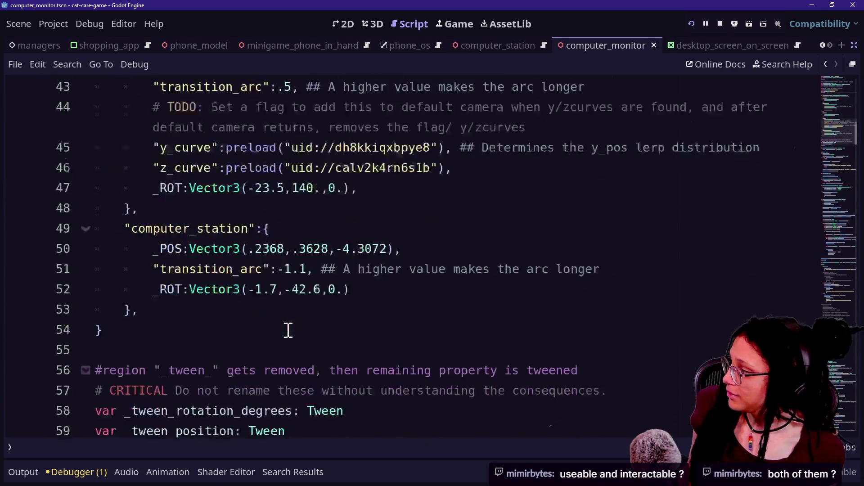
left_click(279, 269)
key("Return")
key("Return")
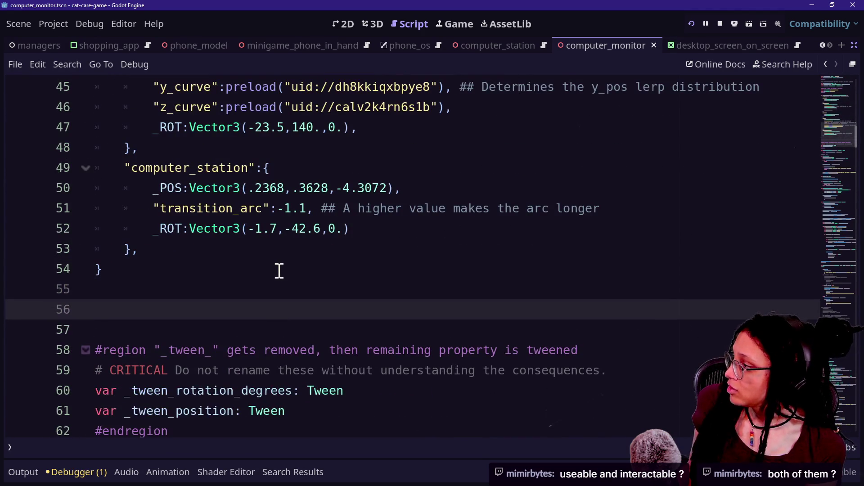
type("var")
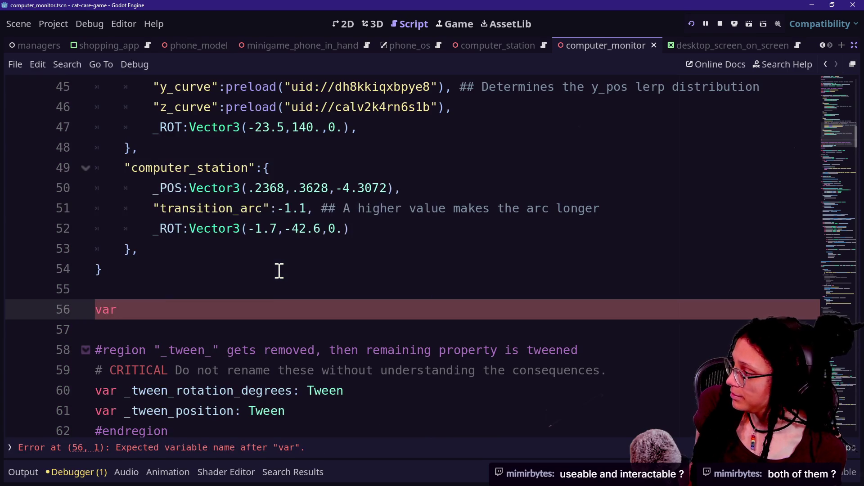
key("BackSpace")
key("BackSpace")
key("BackSpace")
type("const ")
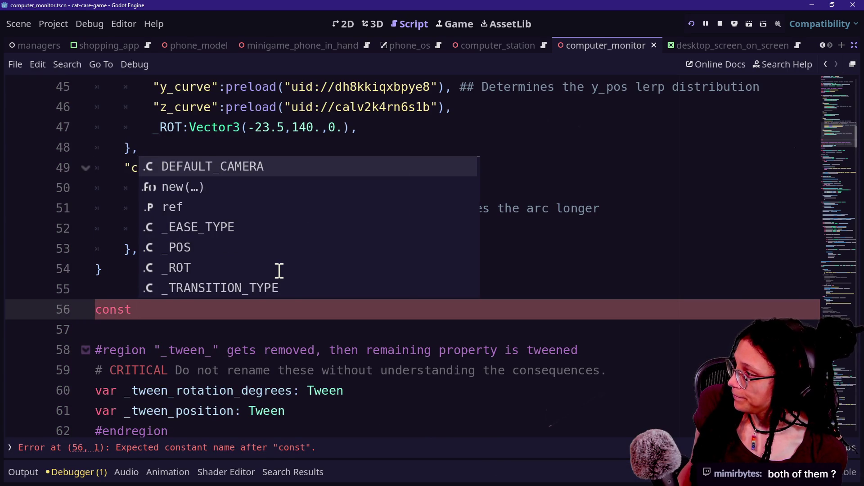
type("_CA")
key("BackSpace")
key("BackSpace")
type("c")
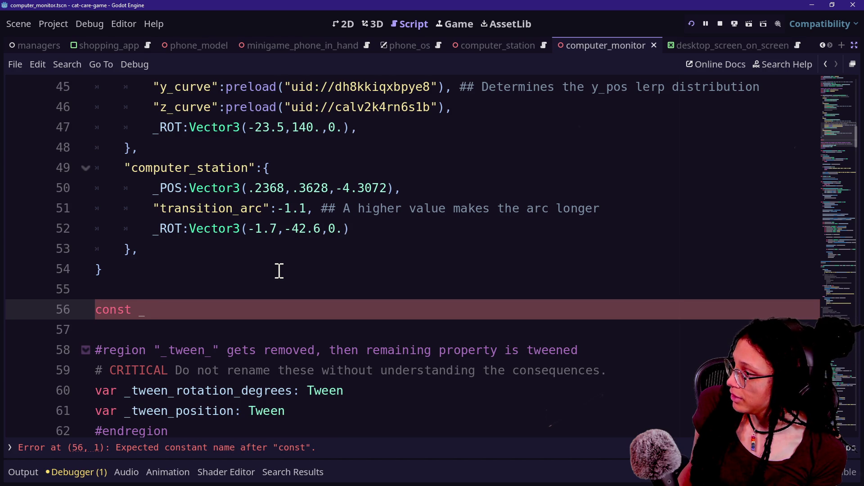
type("SECONDARY_C")
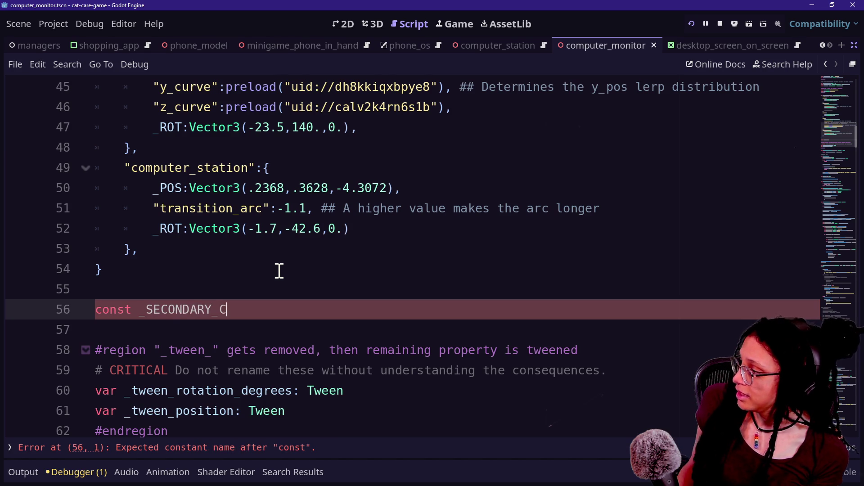
type("AMERA_LOCATION_DATA")
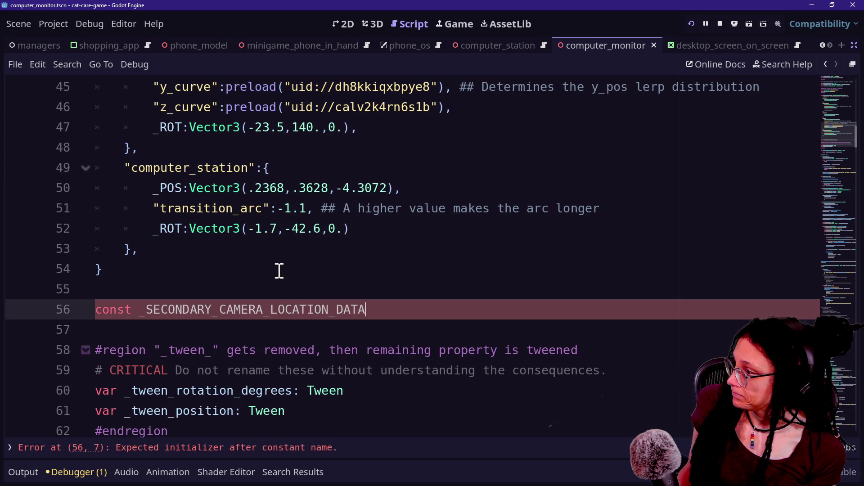
type(": Dic")
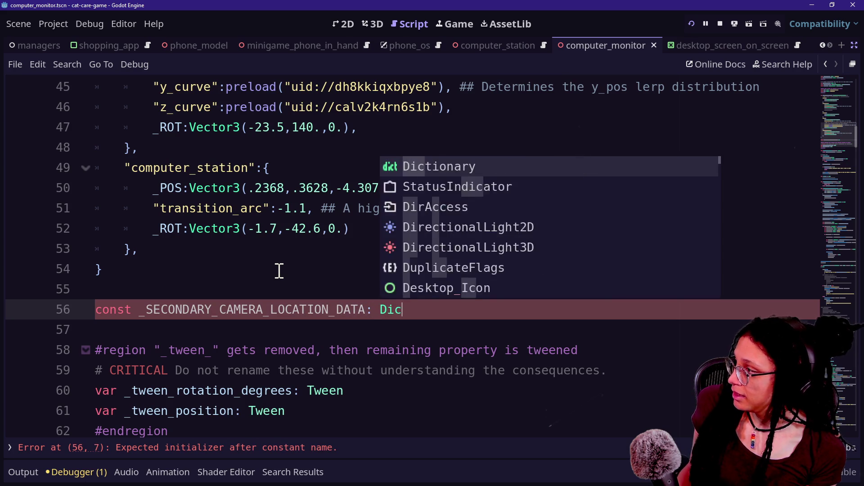
type("tionary[")
Step: Finish the declaration with type Dictionary[String,Dictionary] and an empty {} body
scroll(279, 271, "up", 10)
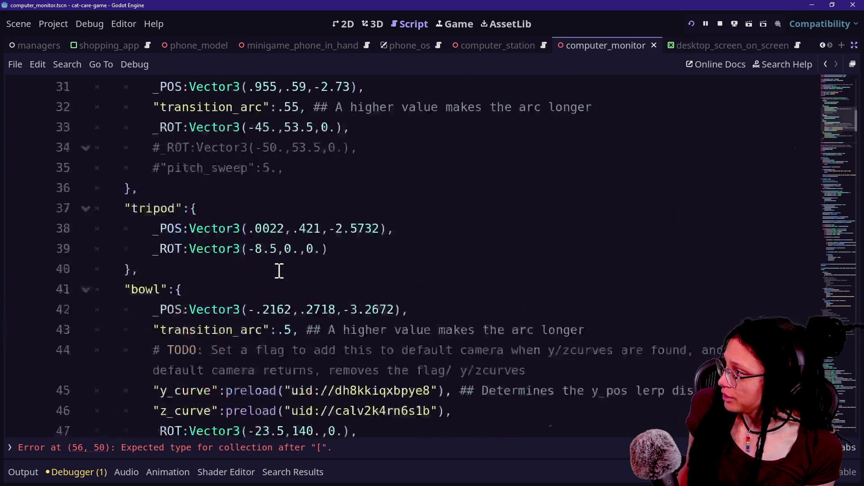
scroll(279, 270, "down", 12)
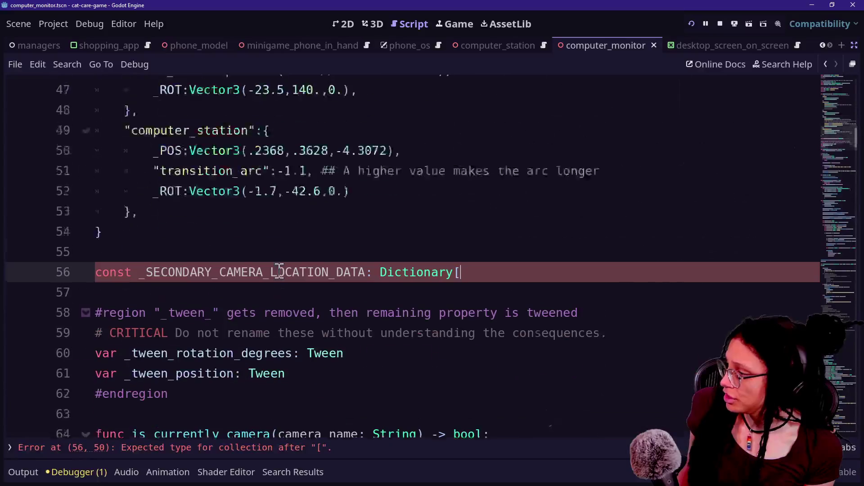
type("String,Dicti")
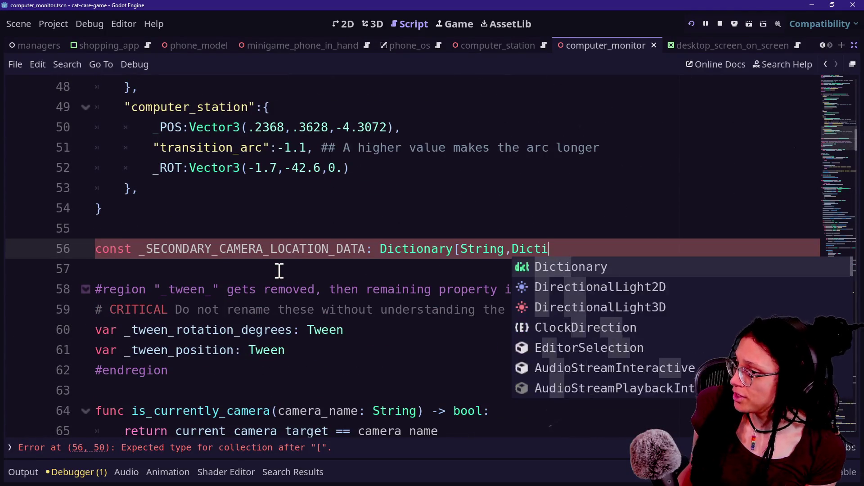
type("onary]")
left_click(367, 248)
left_click(459, 243)
left_click(607, 246)
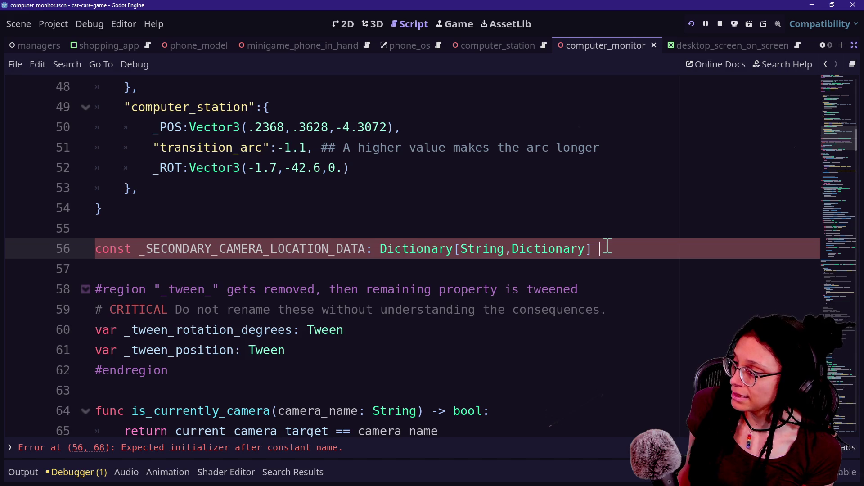
type("{")
key("Return")
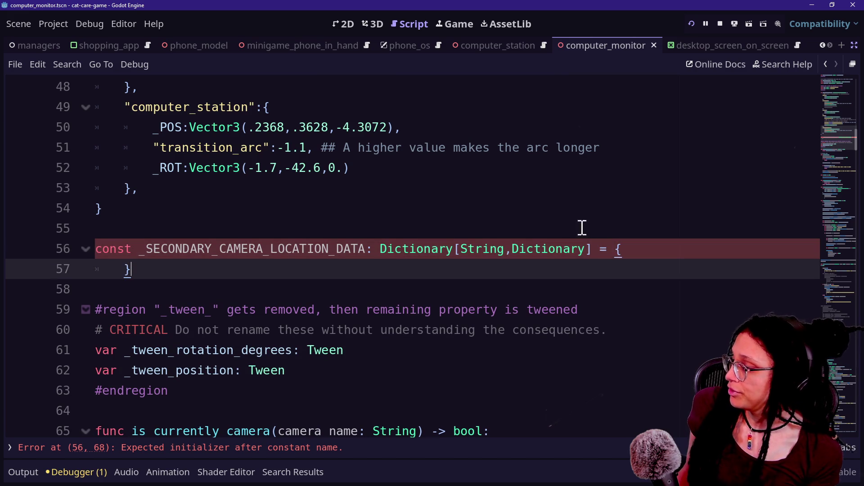
left_click_drag(272, 107, 396, 207)
left_click(396, 206)
left_click(658, 265)
left_click(659, 257)
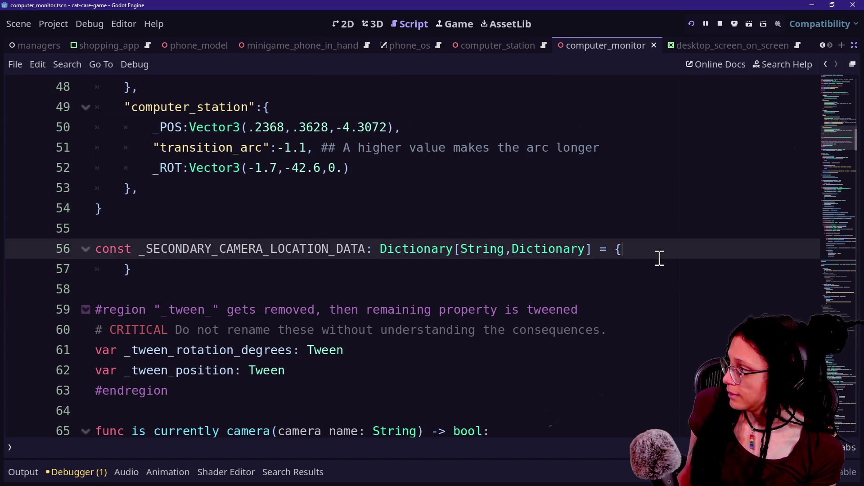
Step: Paste a copy of the computer_station entry into the new secondary camera dictionary
key("Return")
type("\"")
key("BackSpace")
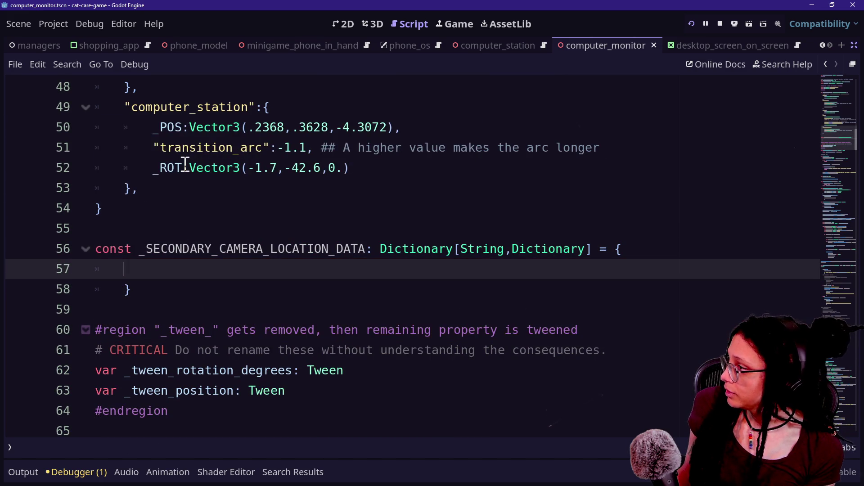
mouse_move(215, 188)
left_mouse_down()
mouse_move(206, 170)
mouse_move(123, 107)
left_mouse_up()
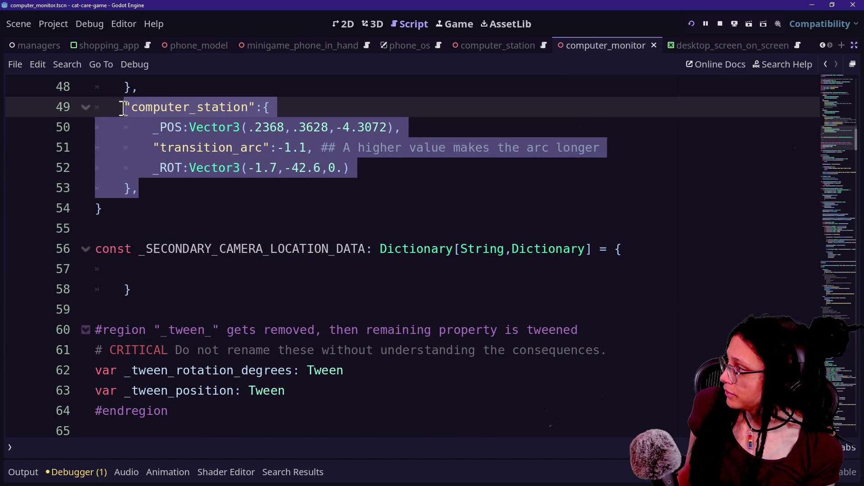
key("ctrl+c")
left_click(179, 284)
left_click(178, 274)
key("ctrl+v")
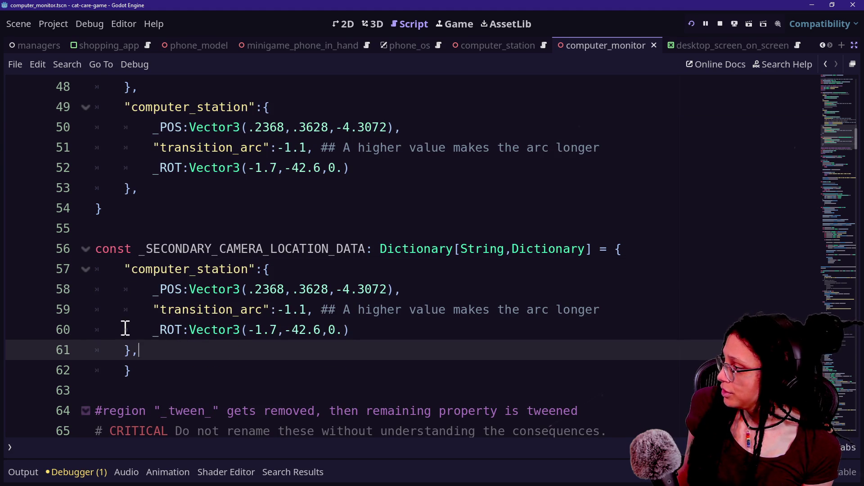
Step: Rename the pasted key to computer_station_with_phone and save the script
left_click(124, 367)
left_click(248, 269)
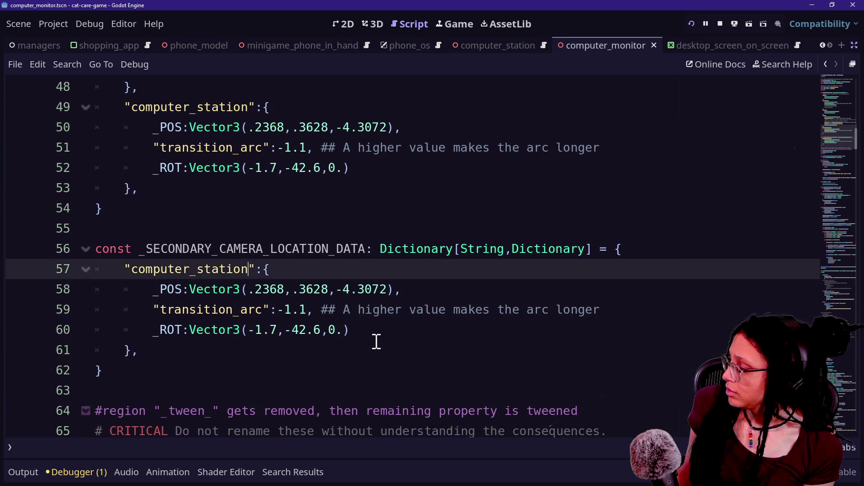
type("_")
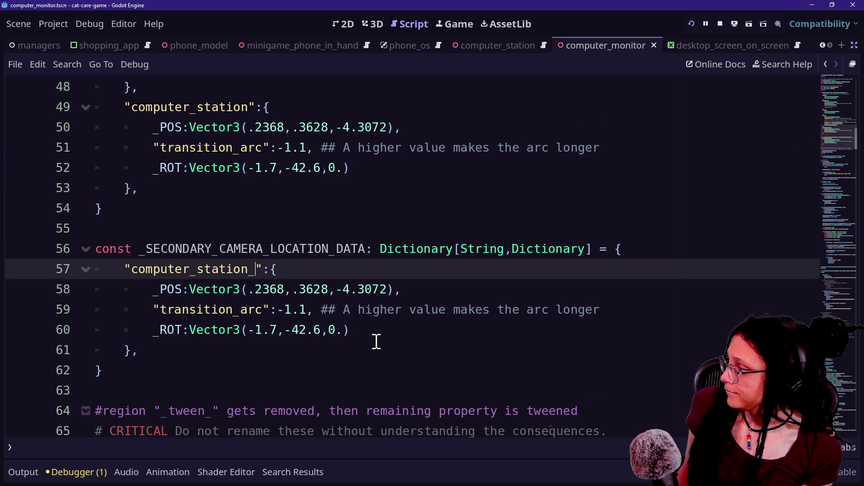
type("p")
key("BackSpace")
type("with_phone")
left_click(205, 310)
left_click(468, 310)
key("ctrl+s")
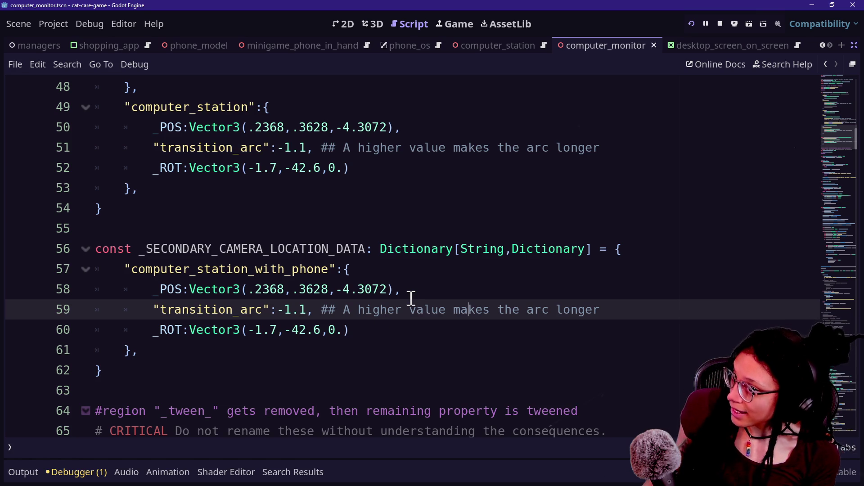
Step: Search quick-open for 'ph' without opening a file, then scroll through the script
key("alt+shift+o")
type("ph")
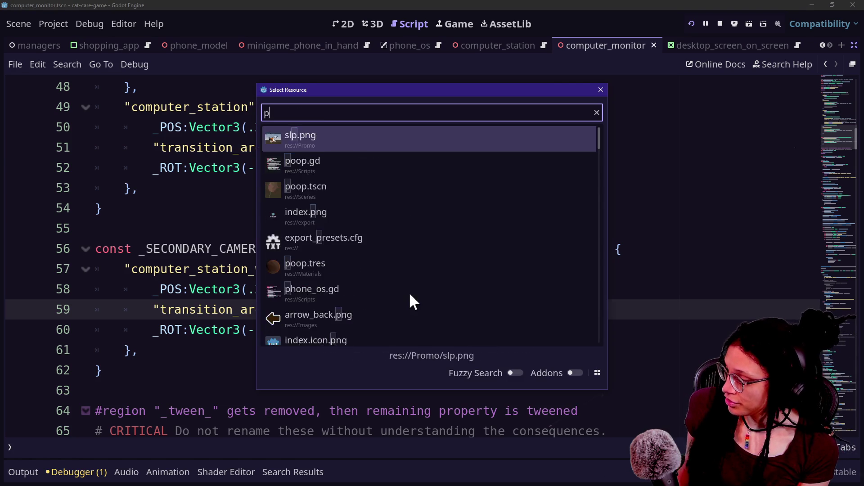
key("Escape")
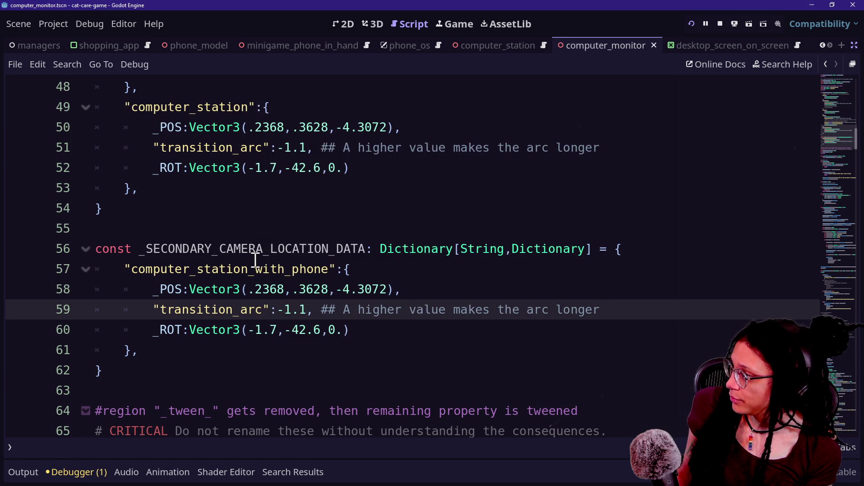
scroll(256, 260, "up", 1)
scroll(255, 260, "down", 6)
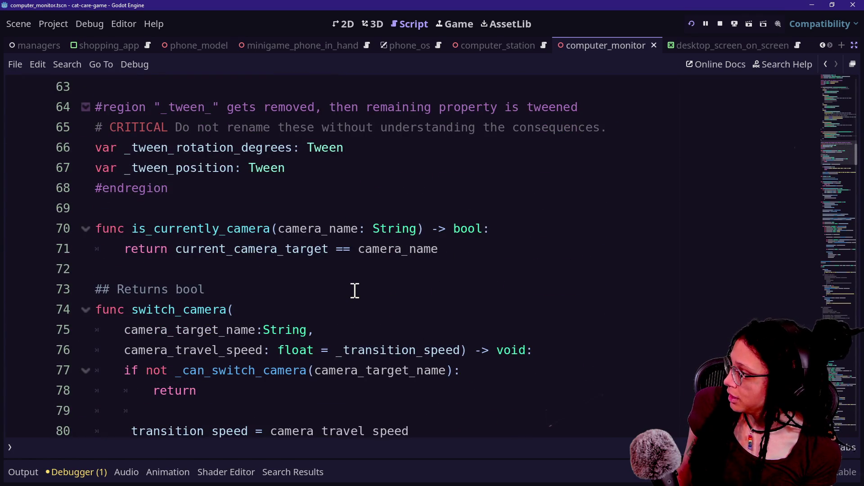
scroll(355, 290, "down", 1)
scroll(359, 287, "down", 5)
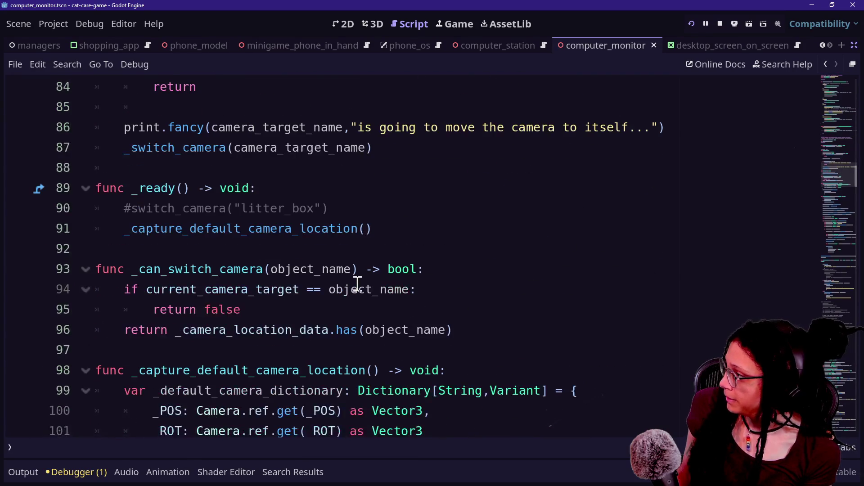
Step: Remove _ready() from its old position and the blank line after the _switch_camera call
left_click(507, 144)
mouse_move(441, 228)
left_mouse_down()
mouse_move(438, 179)
mouse_move(414, 169)
left_mouse_up()
scroll(386, 218, "up", 2)
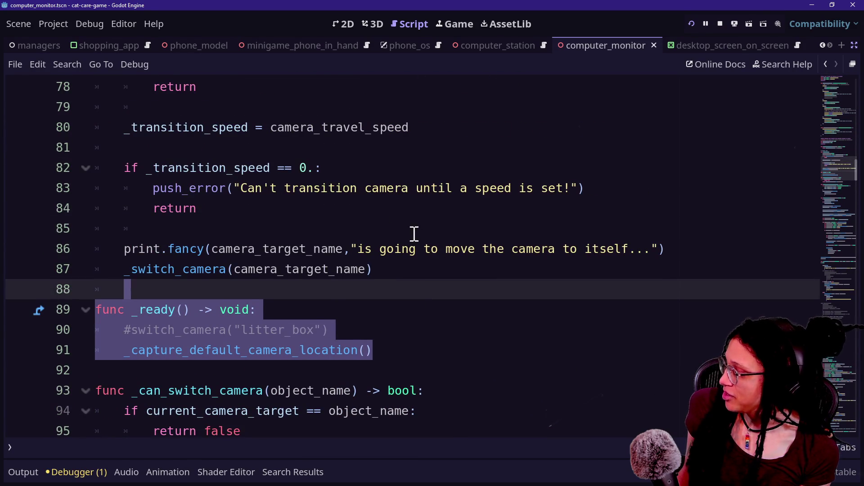
key("Delete")
key("BackSpace")
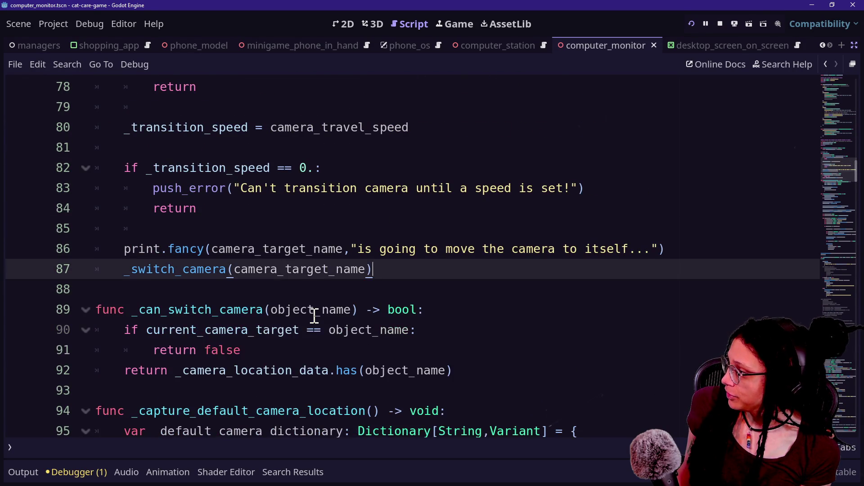
scroll(314, 315, "up", 3)
scroll(326, 231, "up", 3)
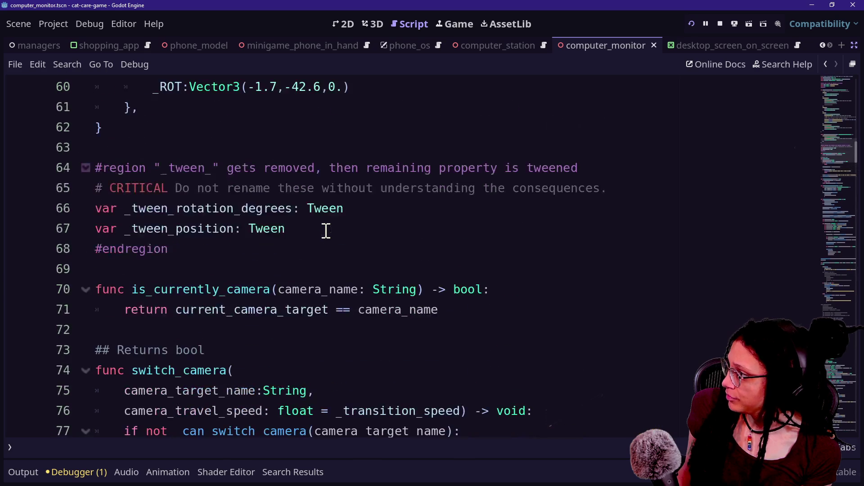
Step: Paste _ready() directly below the tween variables #endregion, removing the extra blank line
left_click(414, 237)
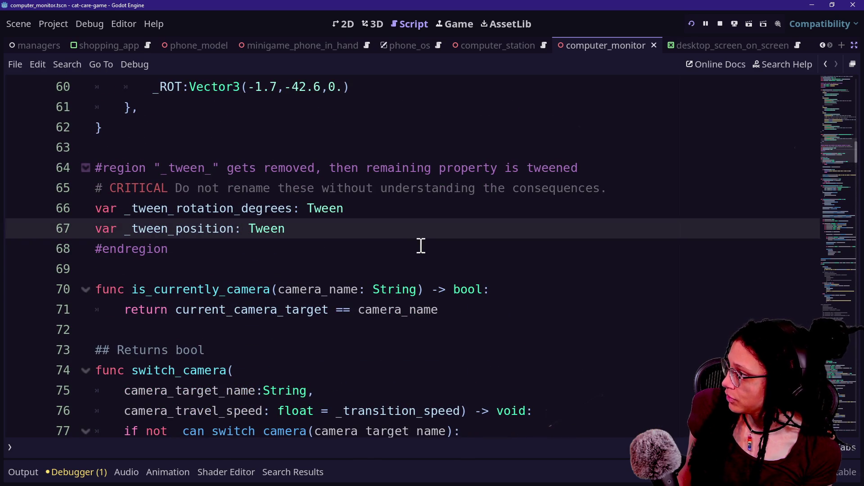
left_click(423, 249)
key("Return")
key("Return")
key("ctrl+v")
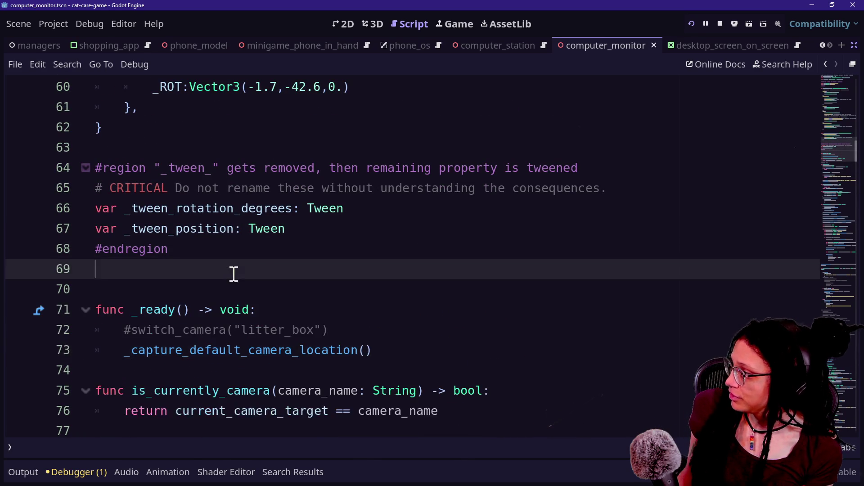
left_click(233, 272)
key("BackSpace")
Step: Open a new top-level line below the switch_camera function
scroll(313, 306, "down", 2)
scroll(313, 305, "down", 5)
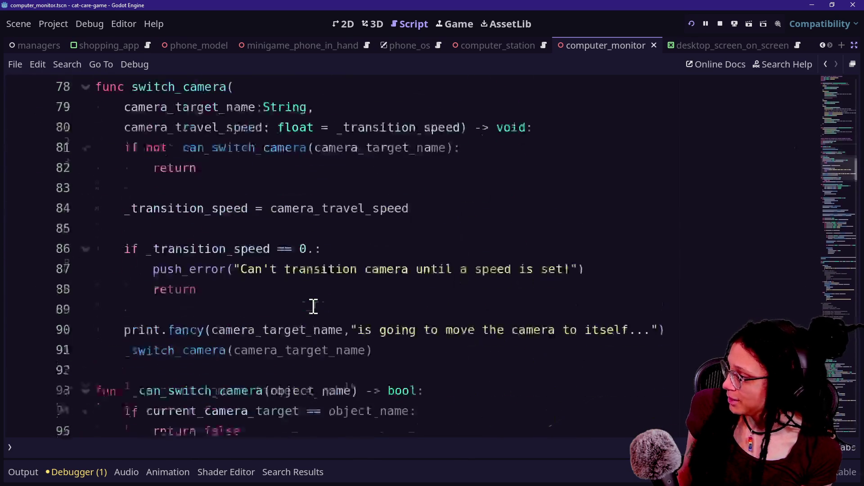
left_click(432, 229)
key("Return")
key("Return")
key("BackSpace")
Step: Type 'func' at column 1 of line 93 to begin a new function
type("func")
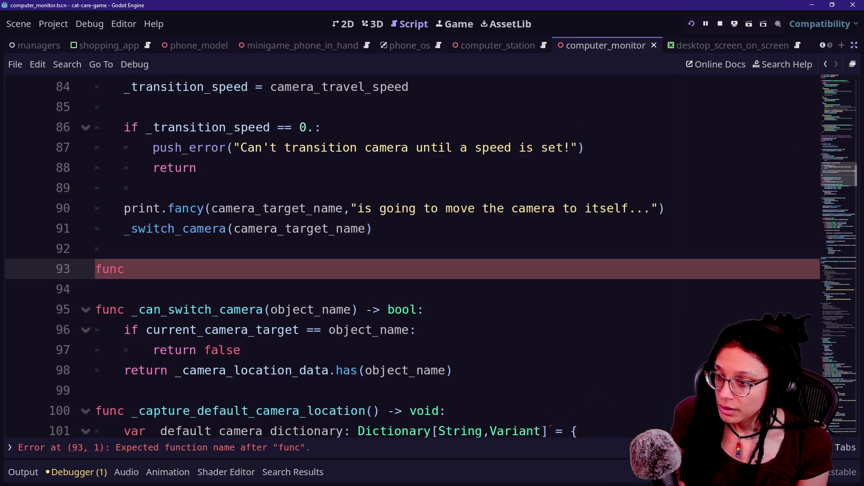
left_click(499, 229)
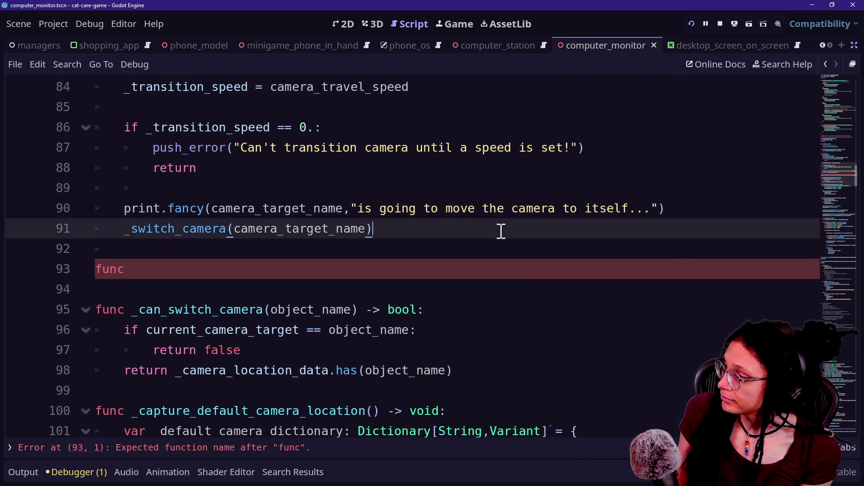
Step: Make line 93 read 'func switch_to_secondary_camera(' without the auto-inserted closing parenthesis
left_click(531, 284)
key("Up")
key("Right")
key("Right")
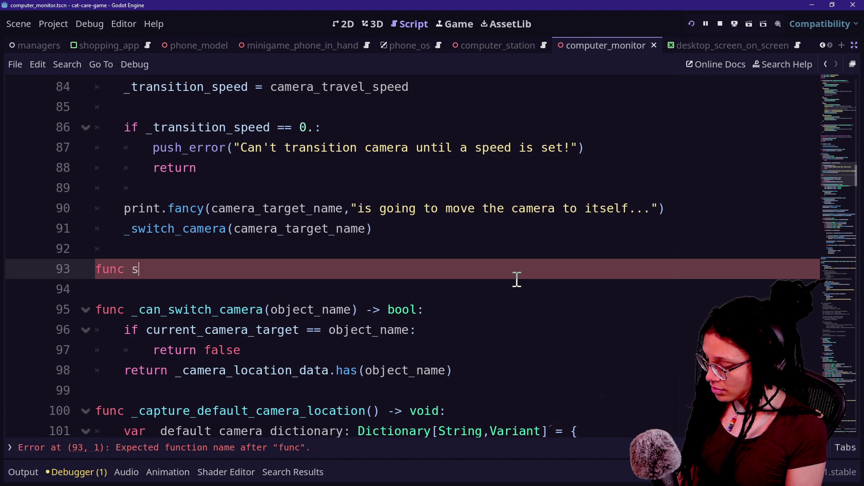
key("BackSpace")
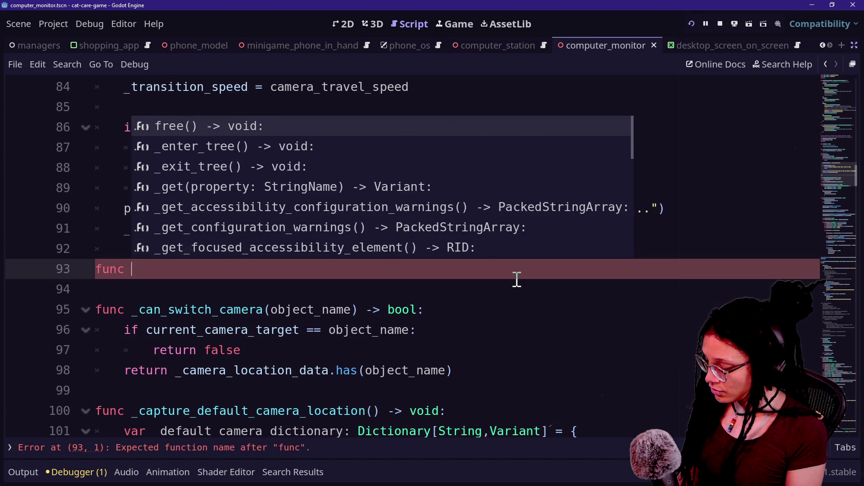
type("switch_to_")
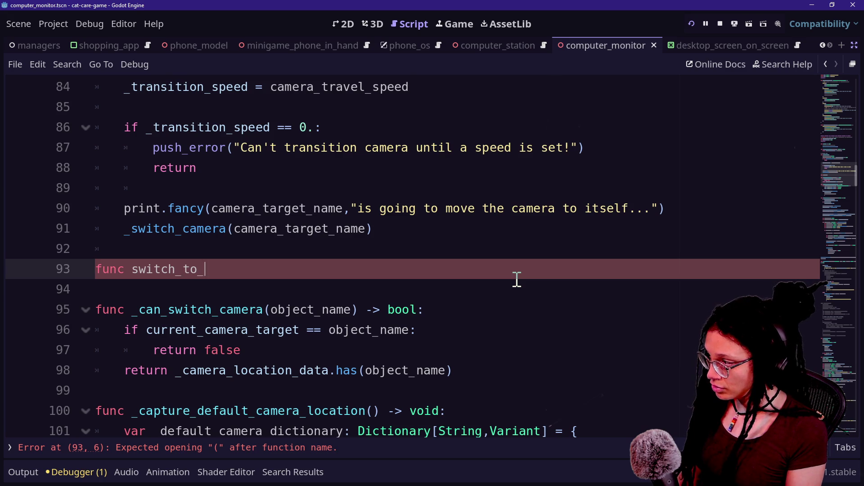
type("secondary")
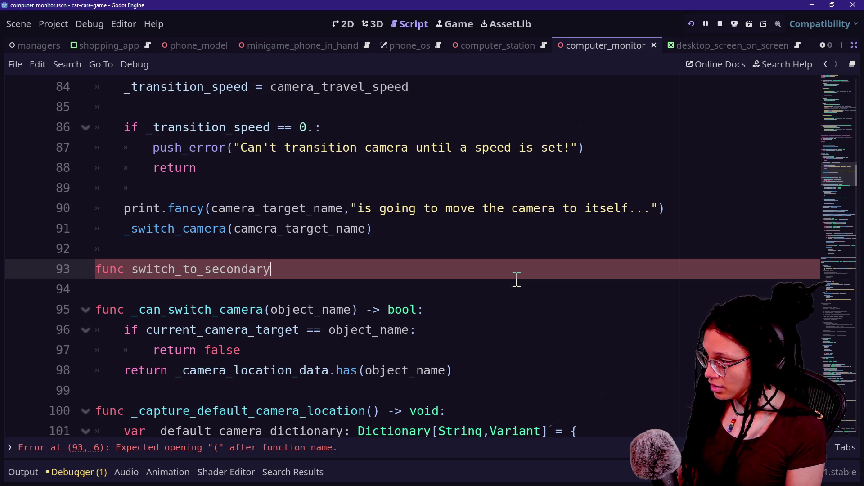
type("_camera(")
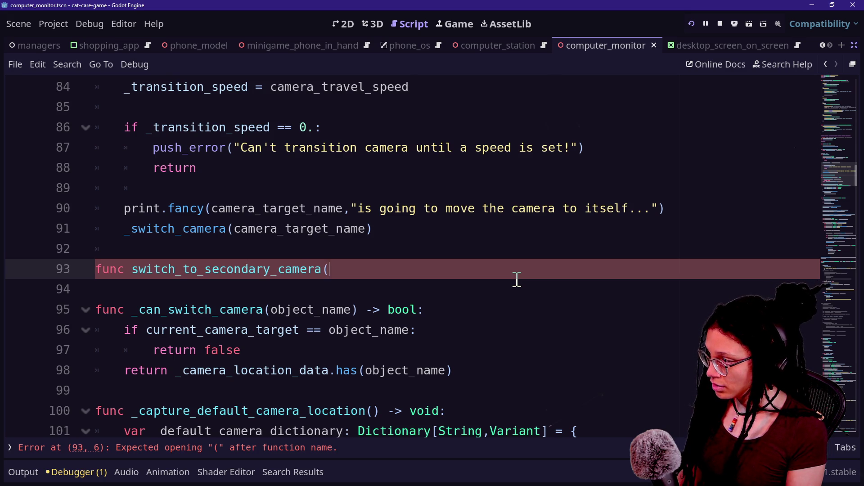
key("BackSpace")
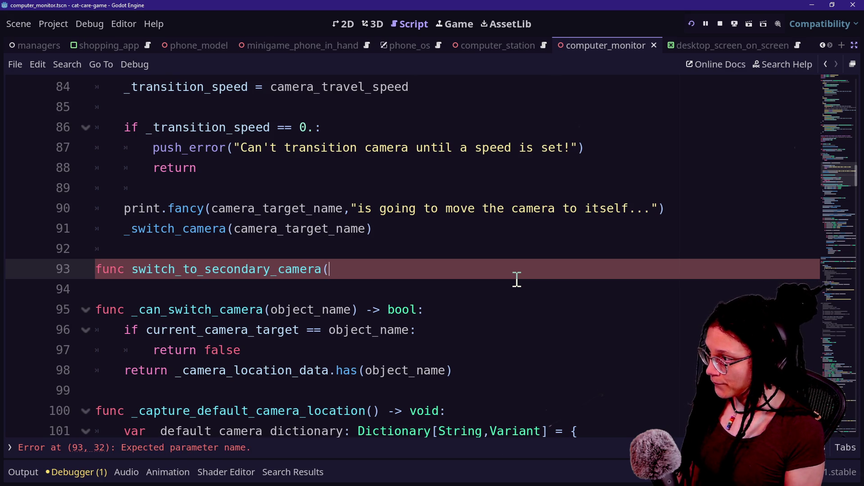
scroll(517, 279, "up", 7)
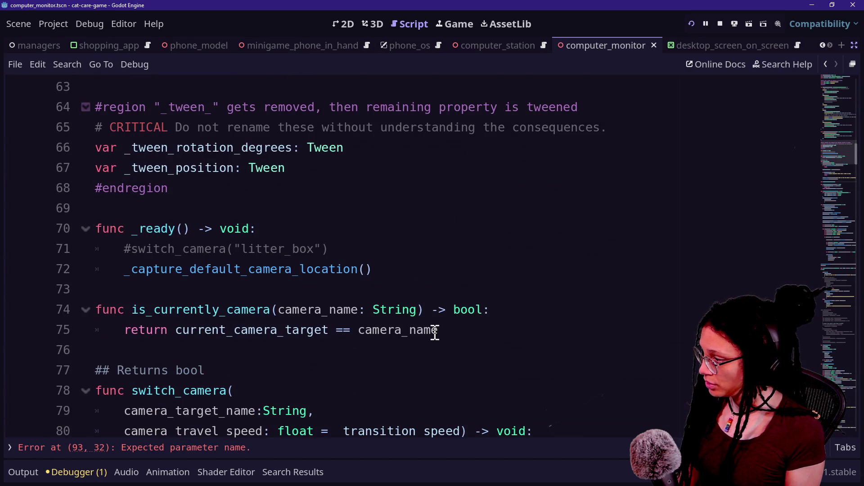
scroll(435, 334, "down", 2)
left_click_drag(118, 289, 478, 311)
left_click(549, 317)
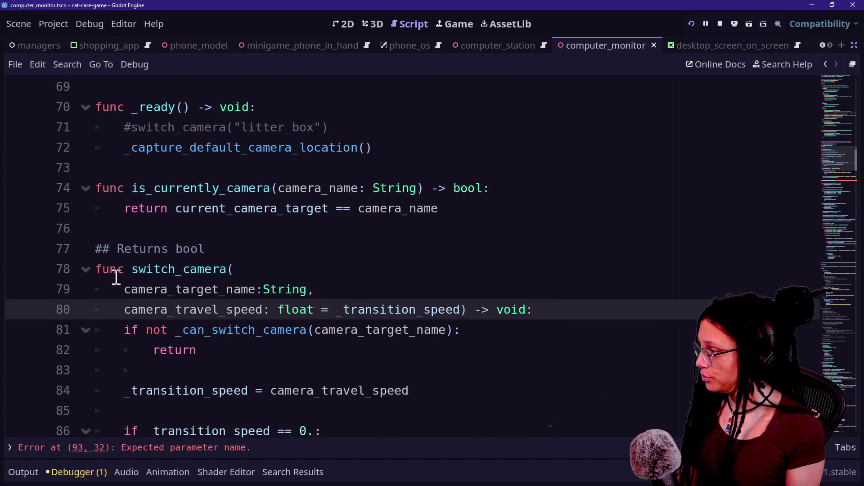
left_click(124, 288)
scroll(126, 284, "down", 2)
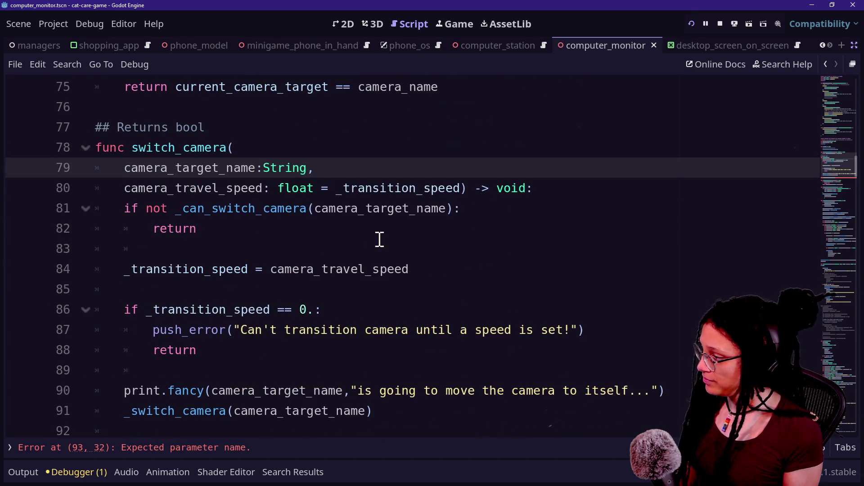
scroll(334, 310, "down", 2)
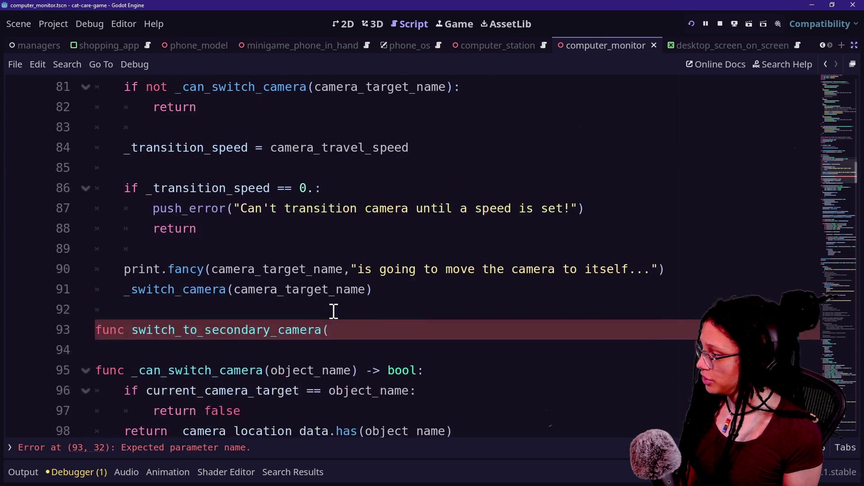
left_click_drag(367, 288, 253, 208)
scroll(254, 213, "up", 2)
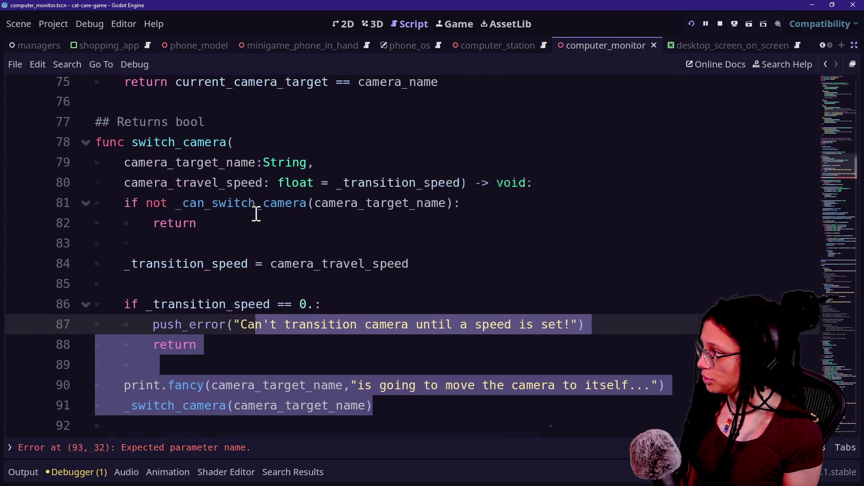
left_click(99, 147, "shift")
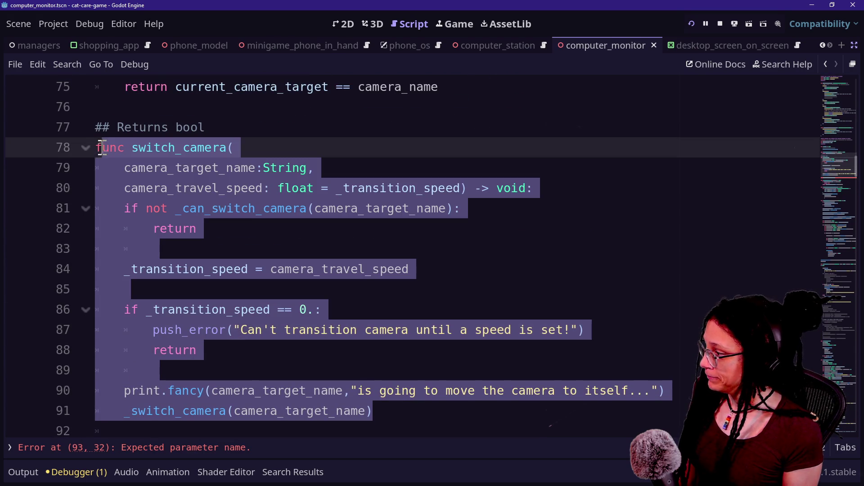
key("shift+Home")
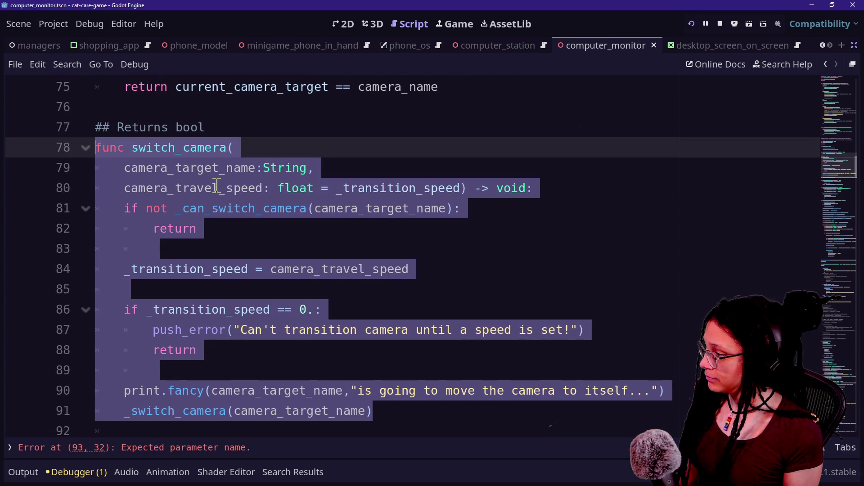
left_click(392, 255)
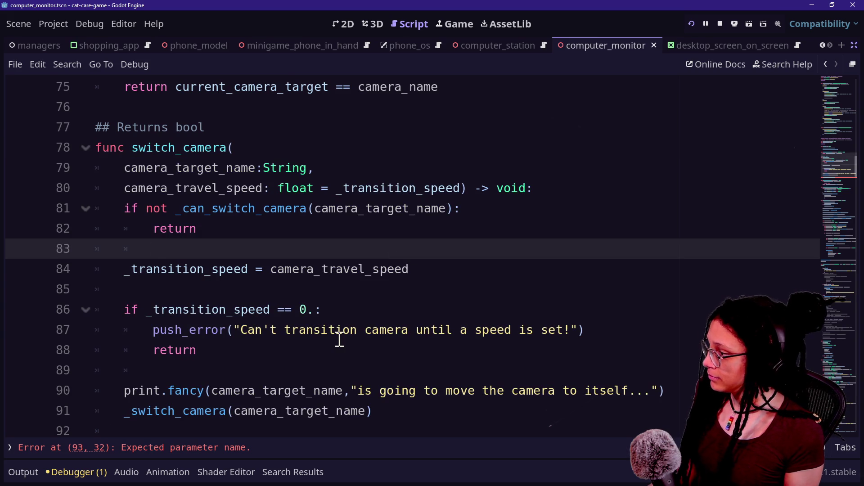
left_click(164, 415, "ctrl")
scroll(219, 292, "down", 1)
scroll(219, 292, "down", 4)
scroll(218, 292, "up", 6)
scroll(219, 292, "down", 15)
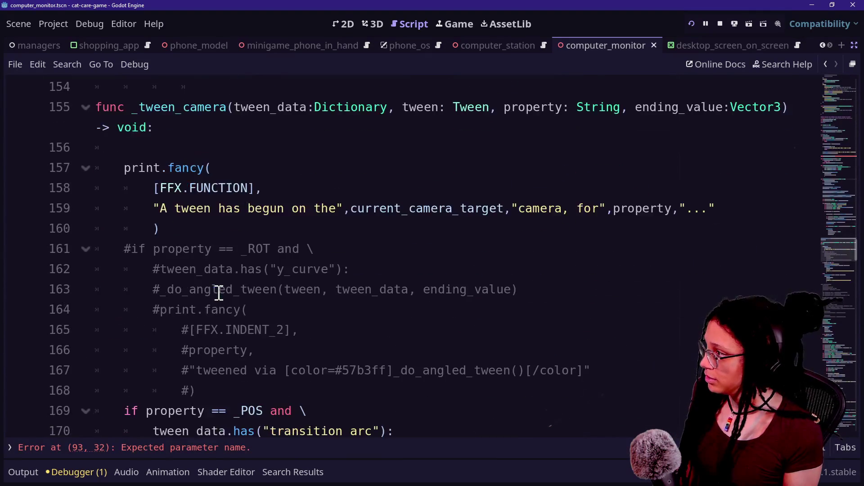
scroll(219, 293, "up", 1)
scroll(219, 293, "down", 5)
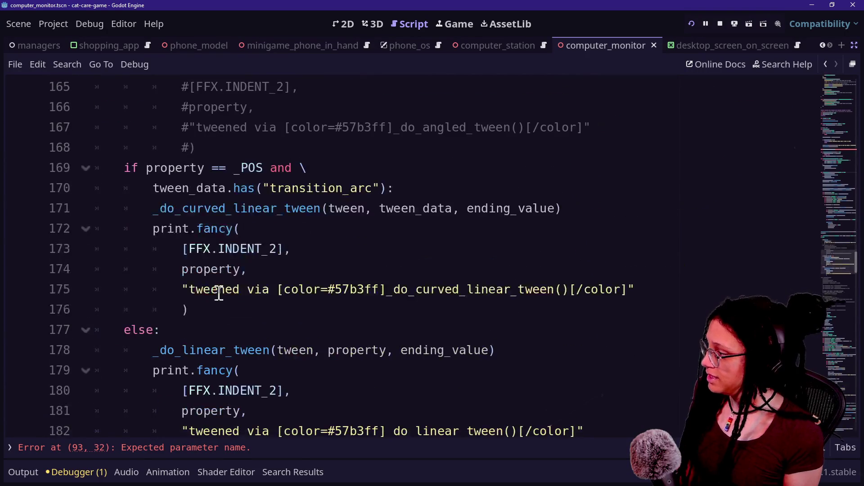
key("ctrl+f")
type("emit(")
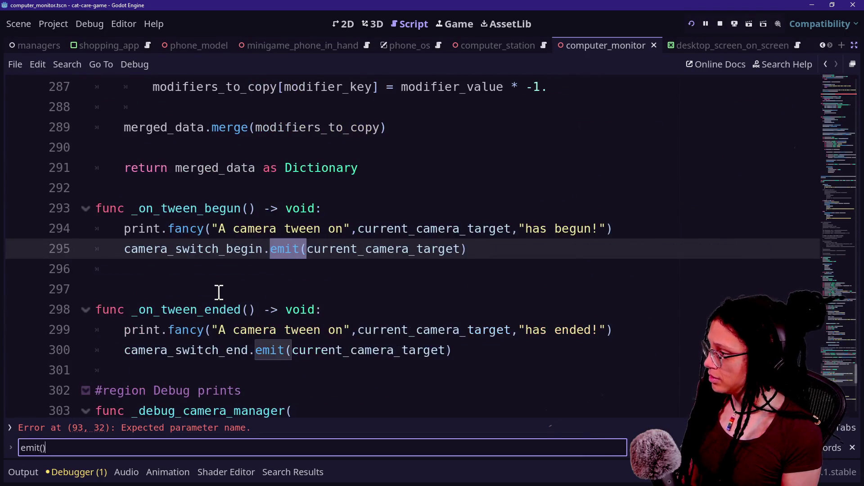
left_click_drag(168, 209, 401, 284)
left_click(323, 274)
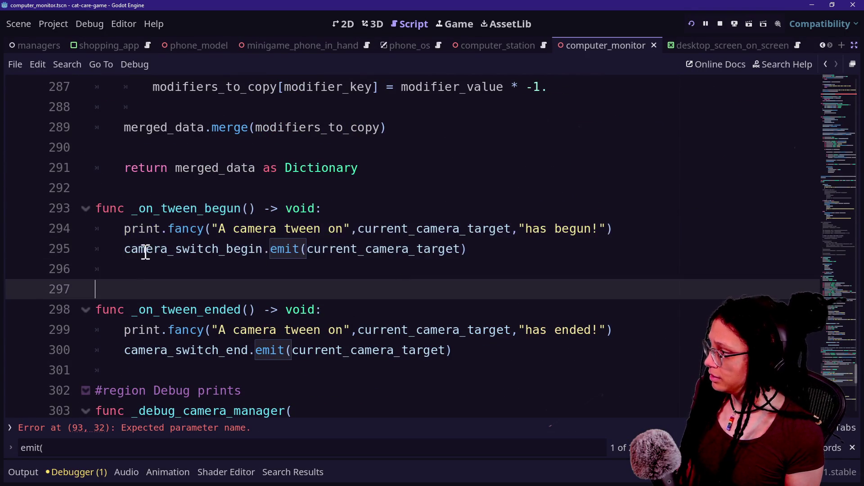
left_click_drag(145, 250, 393, 278)
left_click(480, 264)
mouse_move(494, 249)
left_mouse_down()
mouse_move(58, 247)
mouse_move(245, 263)
mouse_move(100, 247)
mouse_move(160, 243)
mouse_move(127, 242)
mouse_move(145, 244)
left_mouse_up()
triple_click(145, 245)
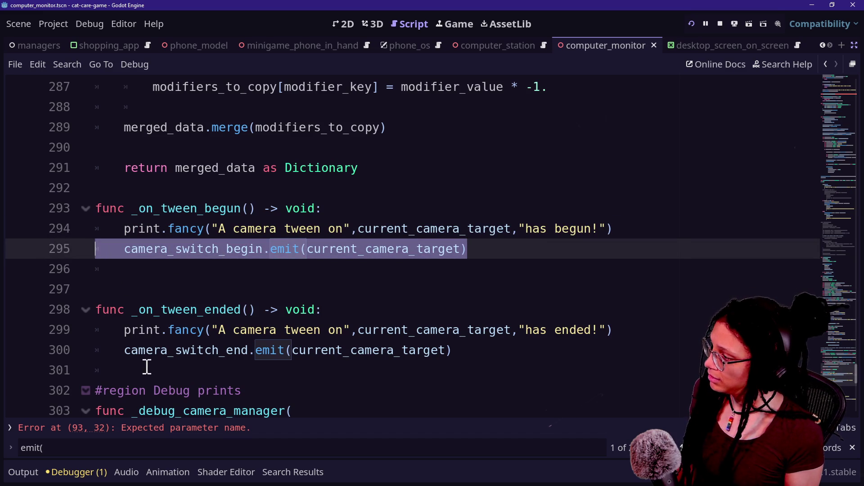
left_click(125, 351)
left_click_drag(125, 350, 509, 347)
left_click(509, 347)
key("Down")
key("Down")
key("Down")
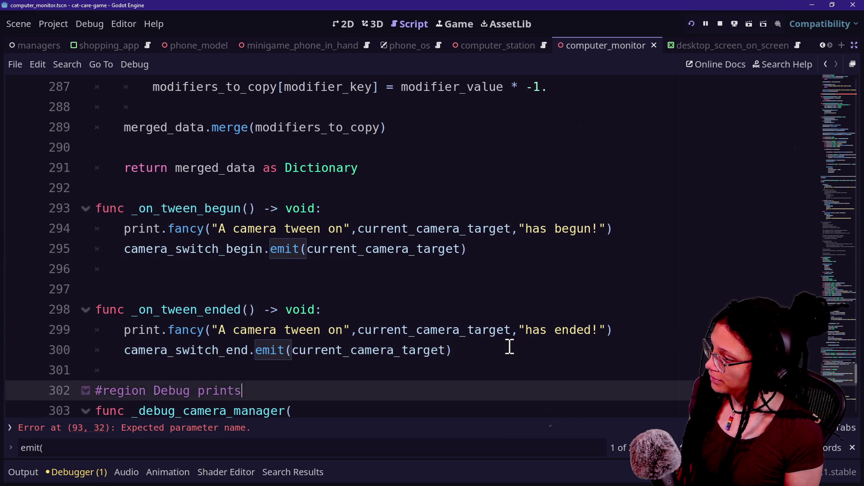
key("Down")
key("Down")
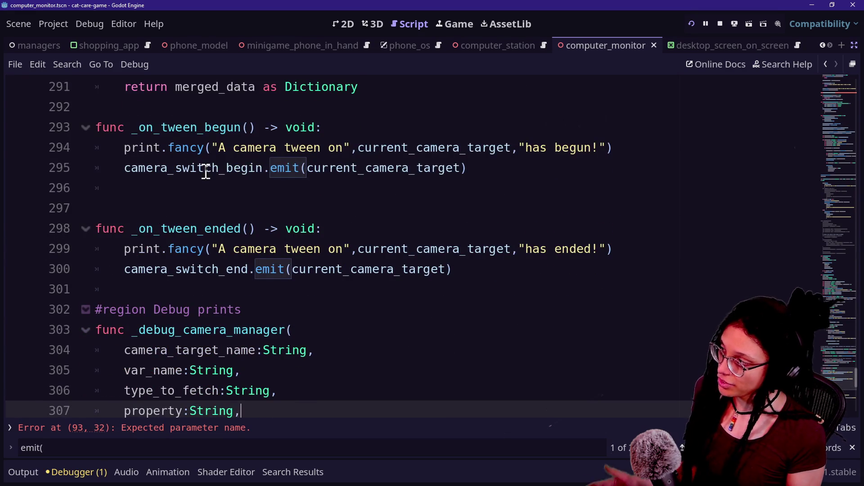
left_click_drag(205, 174, 481, 165)
left_click(480, 165)
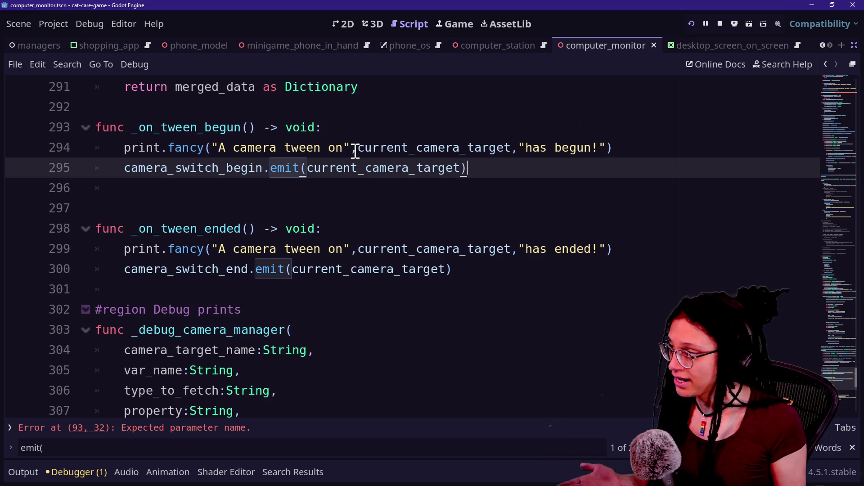
double_click(144, 171)
key("ctrl+shift+f")
key("Return")
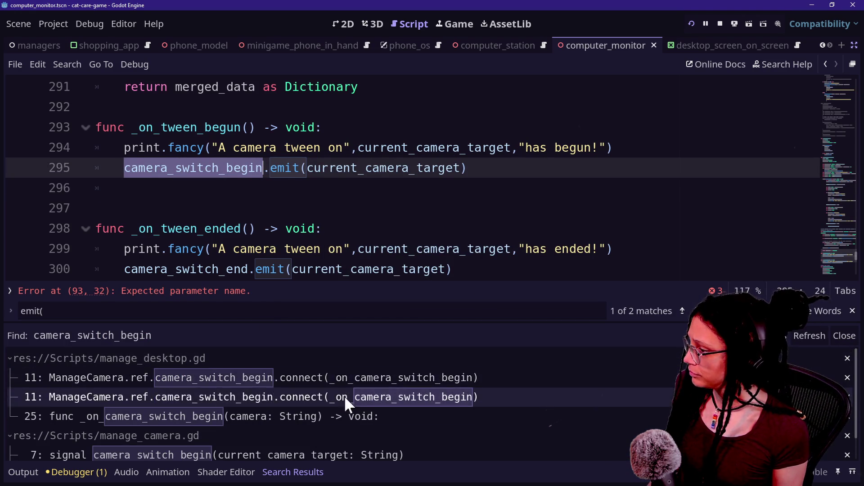
left_click(340, 210)
key("alt+o")
key("alt+o")
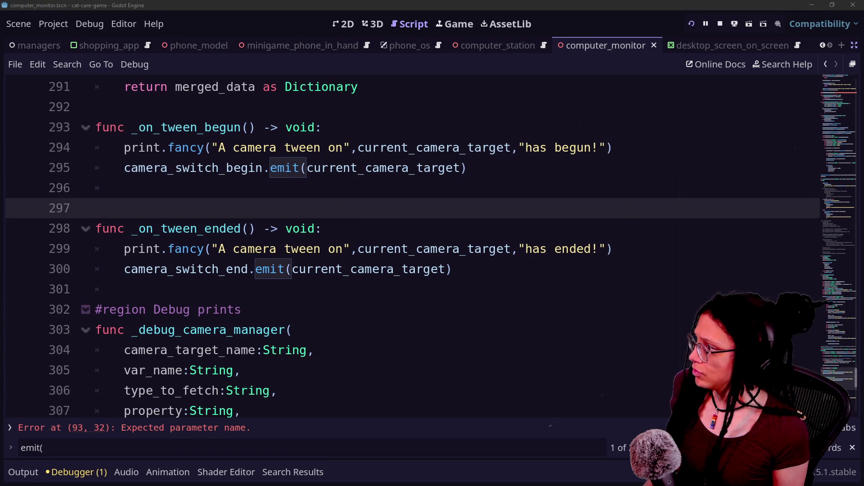
left_click(256, 173)
left_click_drag(212, 168, 498, 193)
left_click(498, 192)
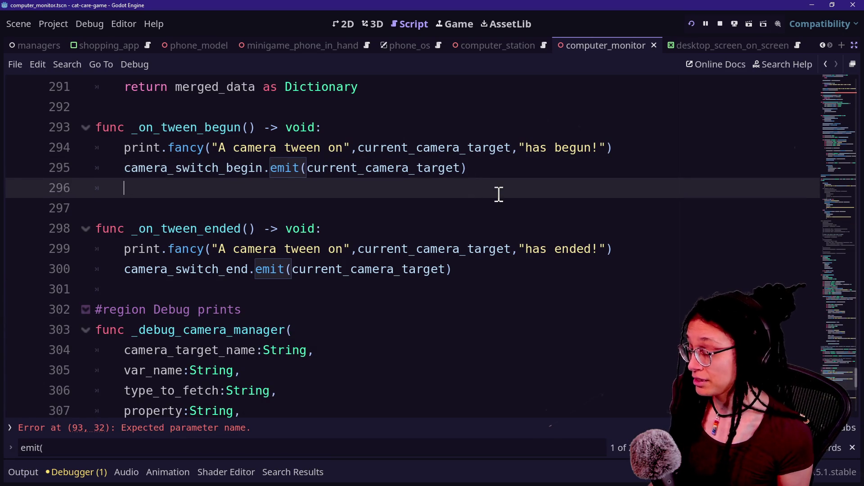
key("Up")
key("Up")
key("Up")
key("Up")
key("Up")
key("Up")
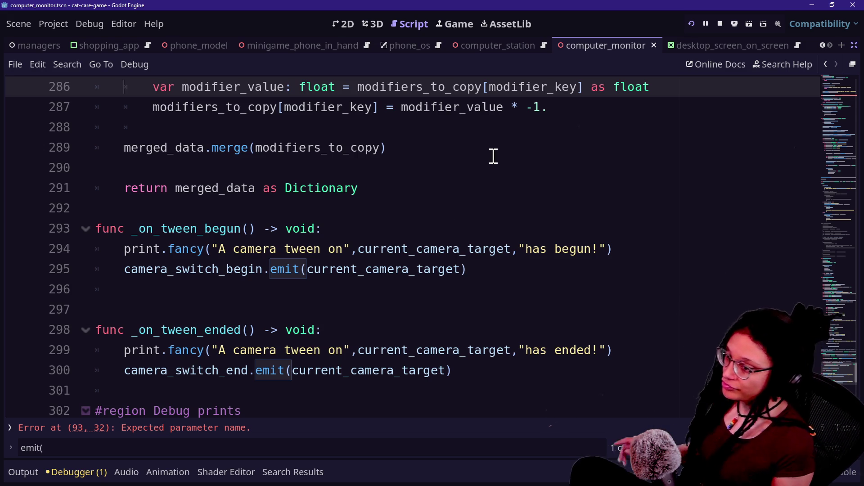
Step: Delete blank line 296 between _on_tween_begun and _on_tween_ended
left_click(360, 247)
left_click(373, 268)
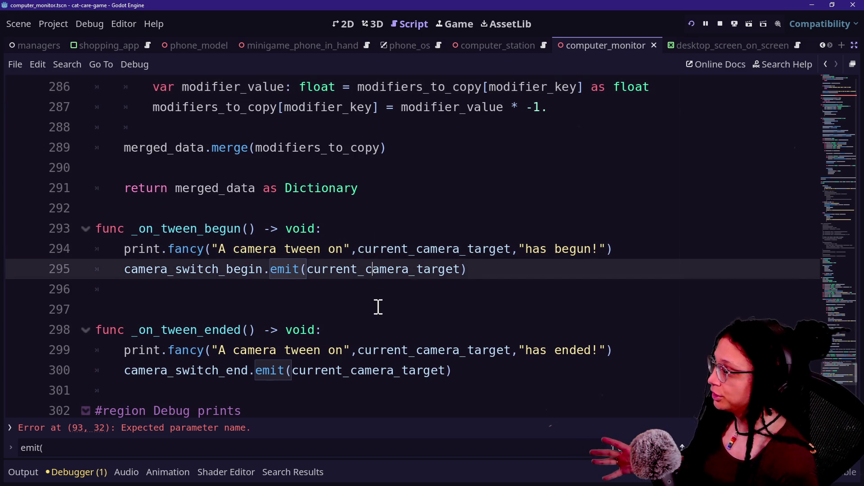
left_click(373, 298)
key("BackSpace")
key("BackSpace")
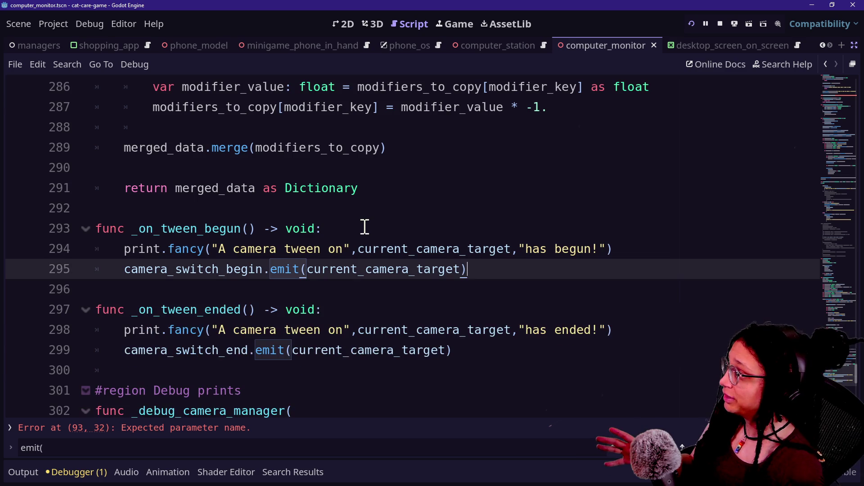
mouse_move(389, 242)
left_click(431, 237)
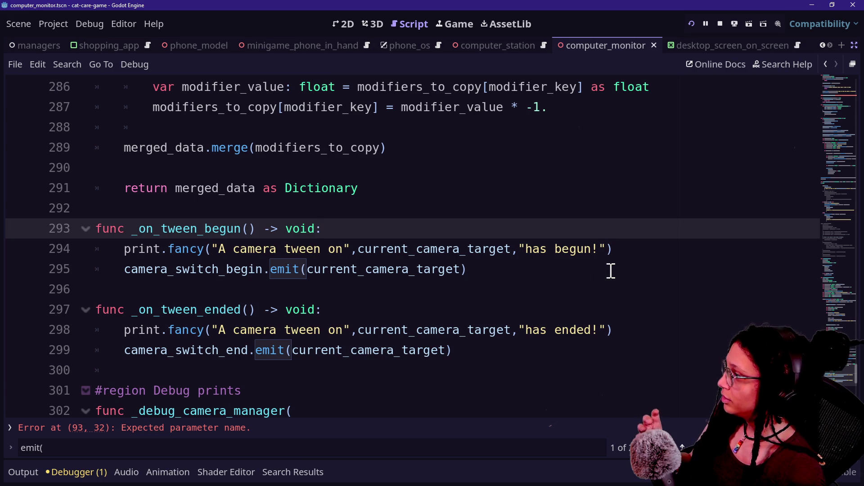
Step: Delete the commented-out '#if property == _ROT' angled-tween branch around lines 161–168
scroll(611, 271, "up", 1)
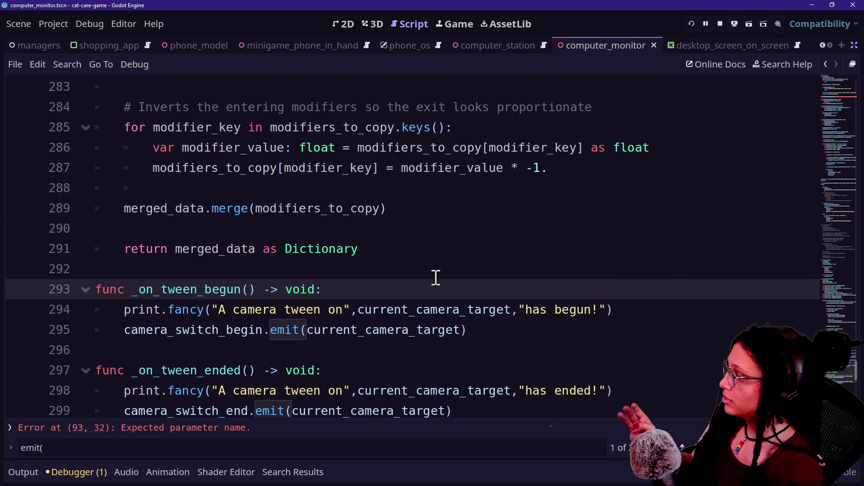
scroll(436, 277, "up", 20)
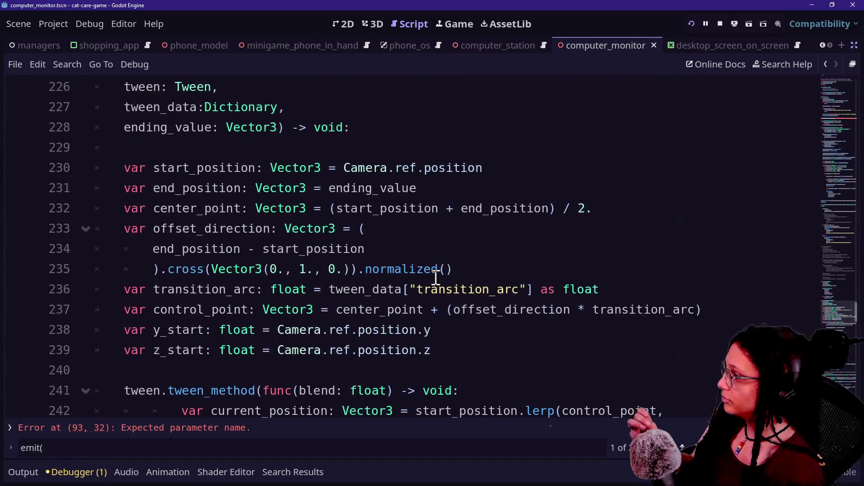
scroll(436, 277, "up", 10)
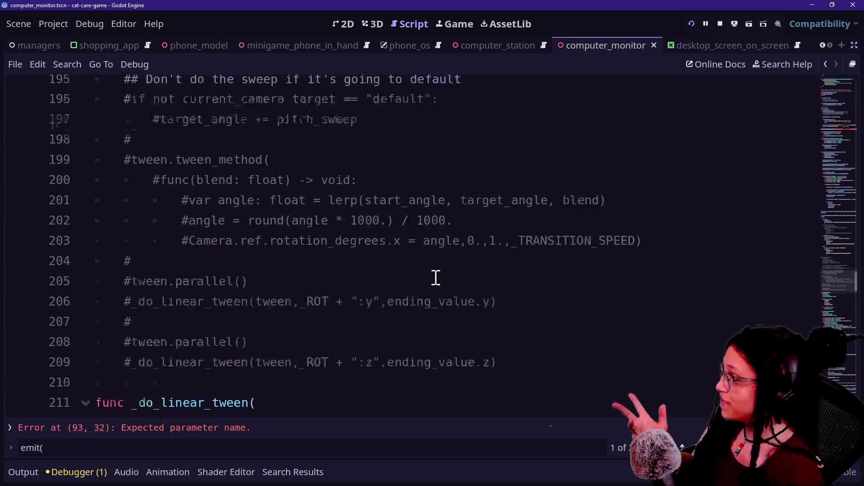
scroll(436, 278, "up", 1)
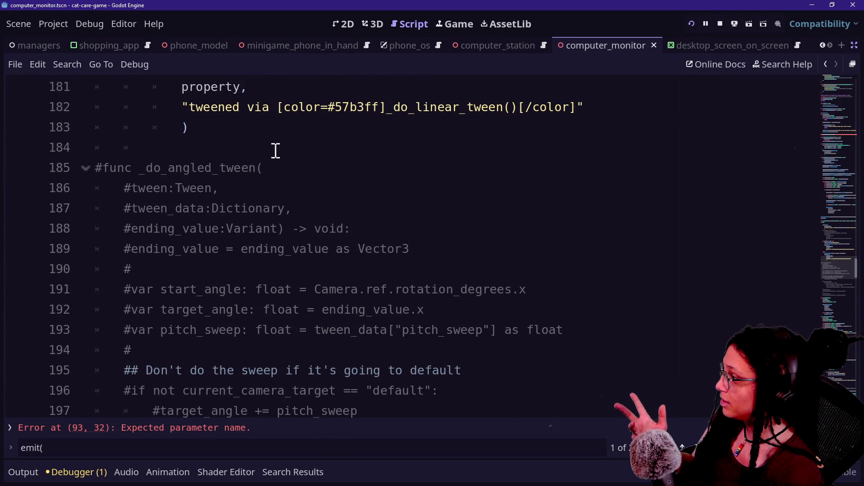
left_click_drag(276, 152, 439, 293)
scroll(440, 295, "down", 8)
left_click(530, 185, "shift")
scroll(531, 185, "up", 15)
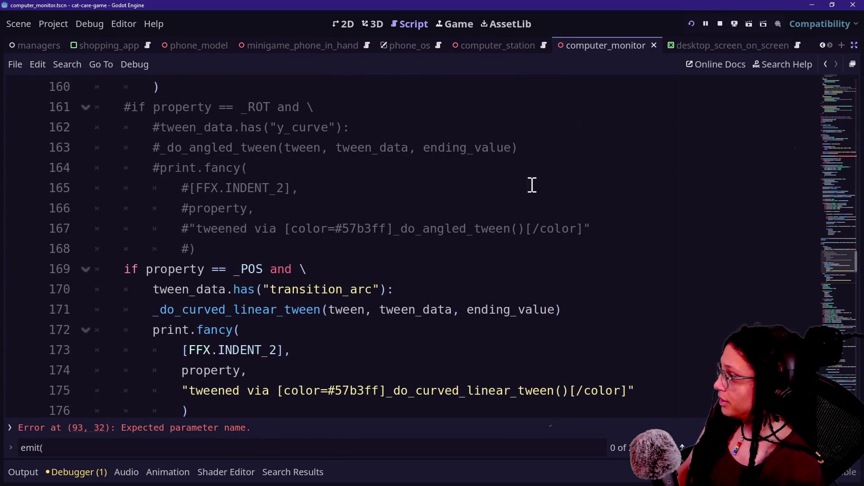
scroll(532, 185, "up", 2)
mouse_move(271, 370)
left_mouse_down()
mouse_move(299, 286)
mouse_move(292, 208)
left_mouse_up()
key("BackSpace")
scroll(135, 257, "up", 1)
scroll(135, 259, "down", 15)
scroll(135, 261, "up", 20)
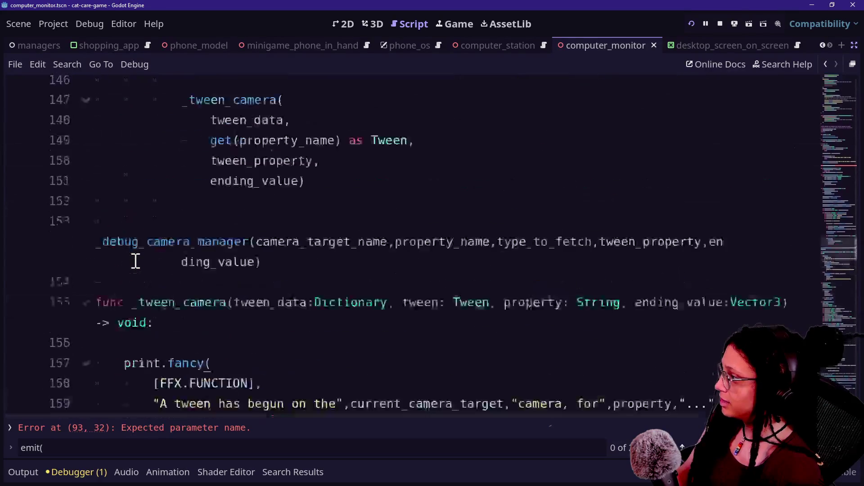
scroll(135, 261, "up", 15)
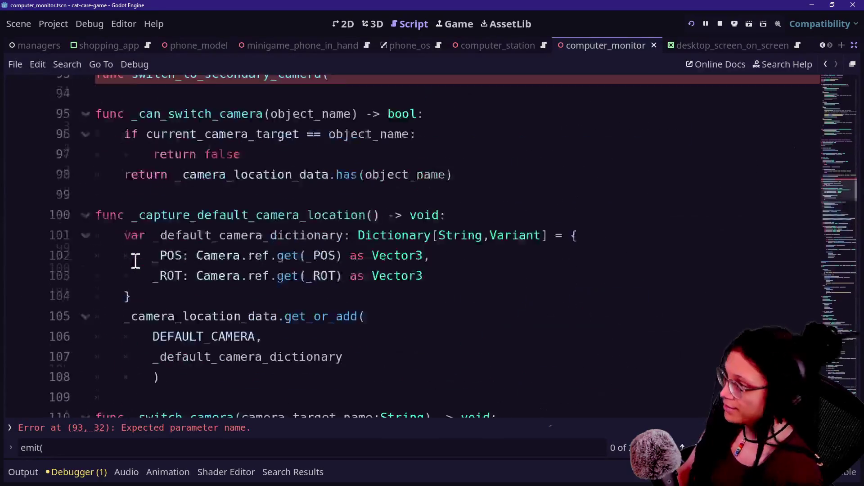
Step: Review the switch_camera signature and the unfinished switch_to_secondary_camera declaration
left_click(411, 356)
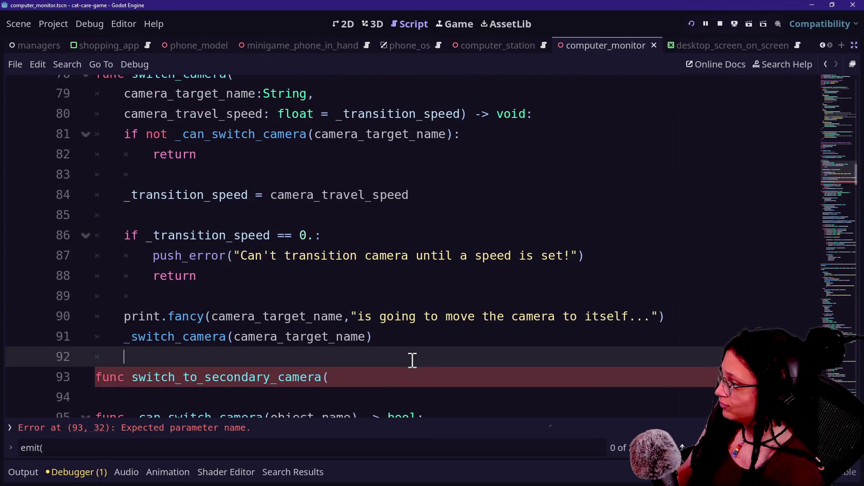
left_click(374, 378)
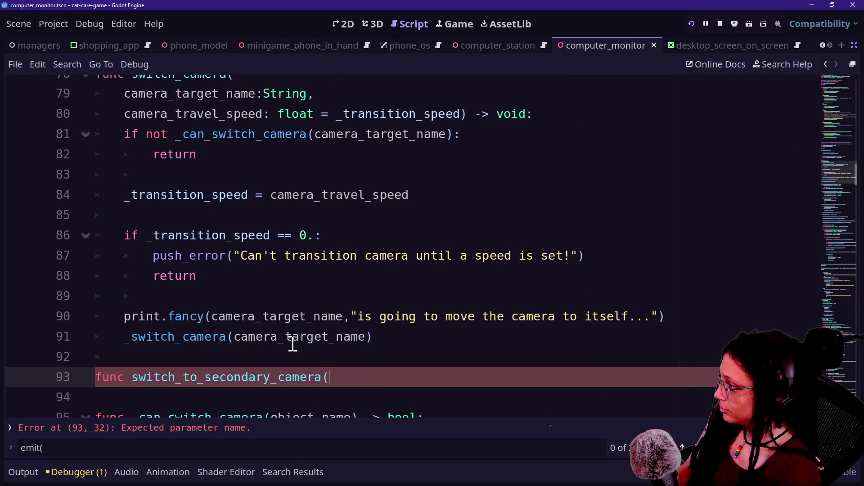
left_click(412, 284)
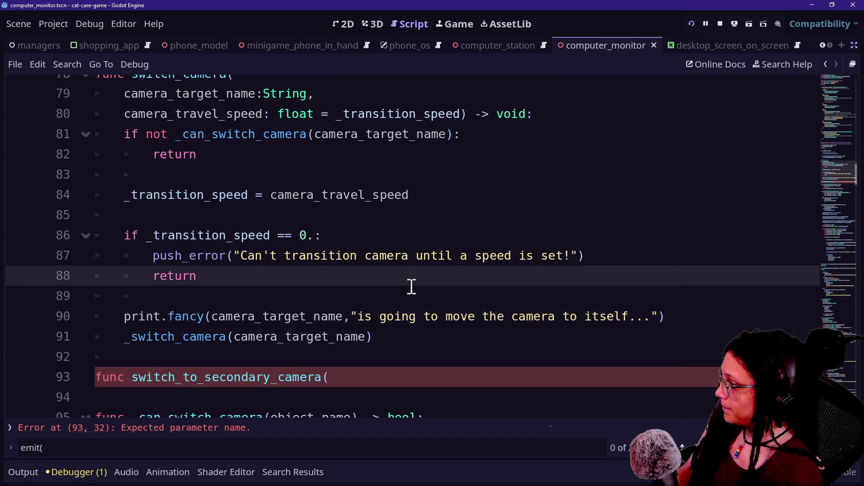
scroll(293, 299, "down", 3)
scroll(293, 300, "up", 2)
scroll(293, 299, "down", 3)
scroll(293, 300, "down", 4)
scroll(290, 299, "up", 10)
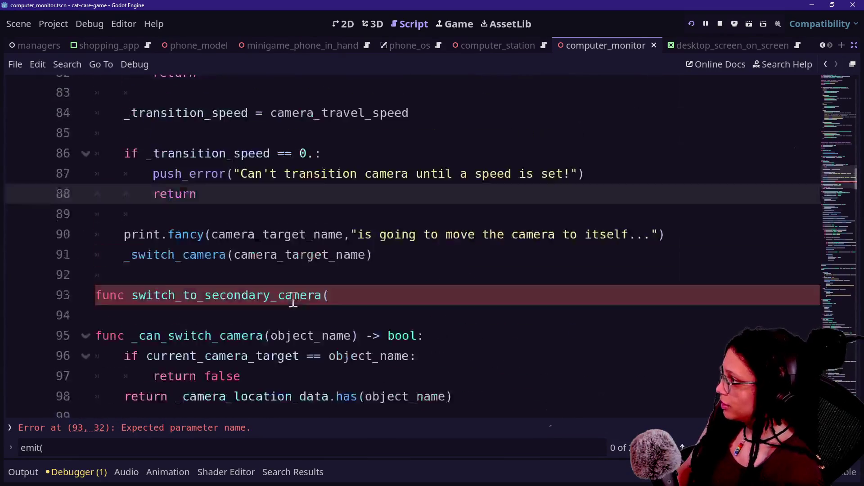
left_click_drag(178, 243, 396, 293)
left_click(396, 293)
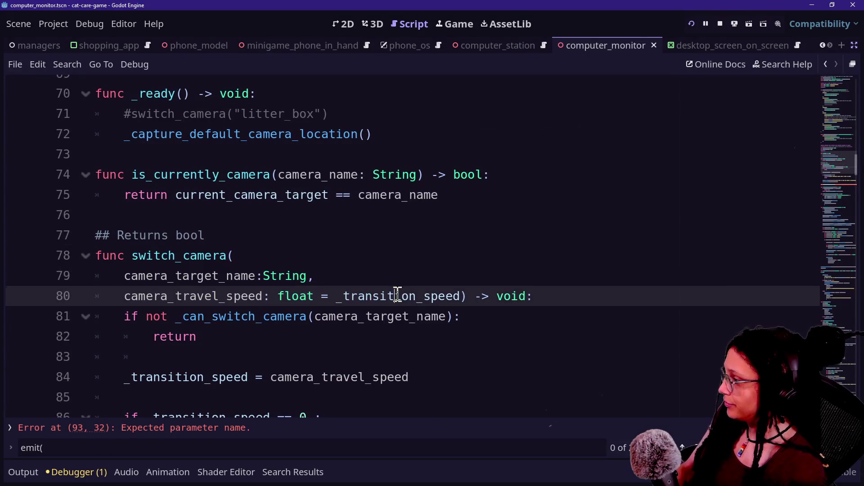
key("Down")
key("Down")
key("Down")
left_click_drag(124, 167, 359, 277)
scroll(361, 297, "down", 2)
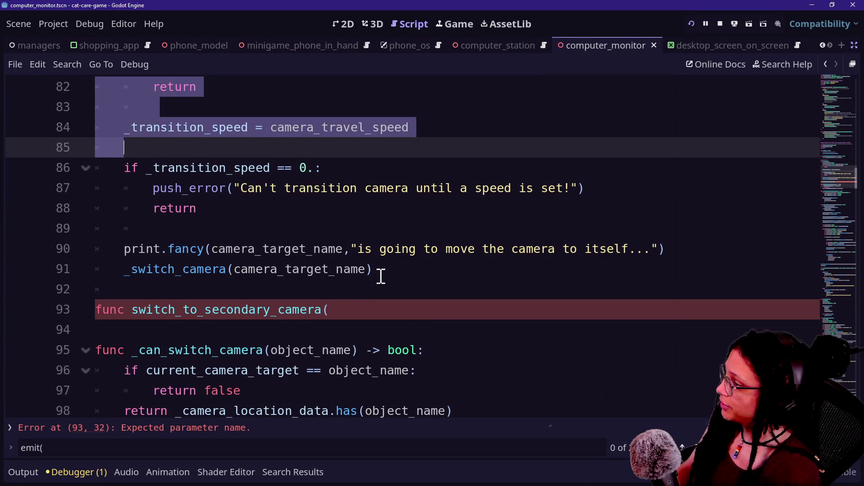
Step: Try adding ',second' to the _switch_camera call, remove it, and jump to print.fancy's definition
left_click(372, 268)
type(",s")
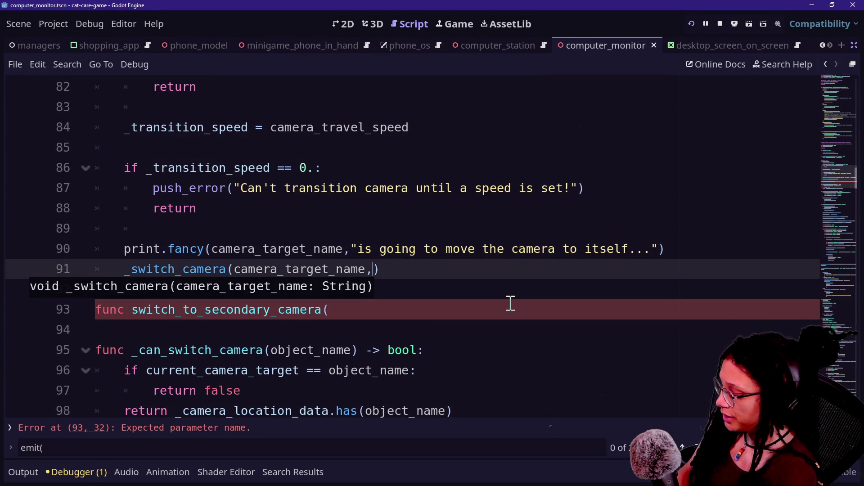
type("econd")
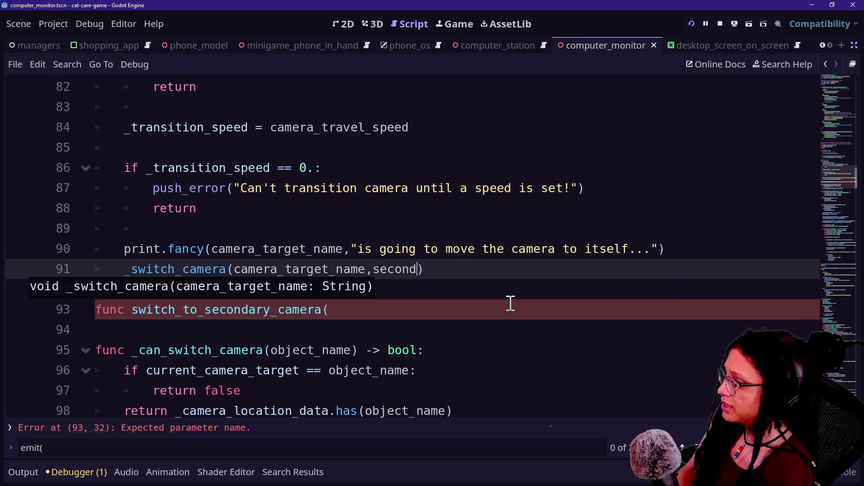
key("BackSpace")
key("BackSpace")
key("BackSpace")
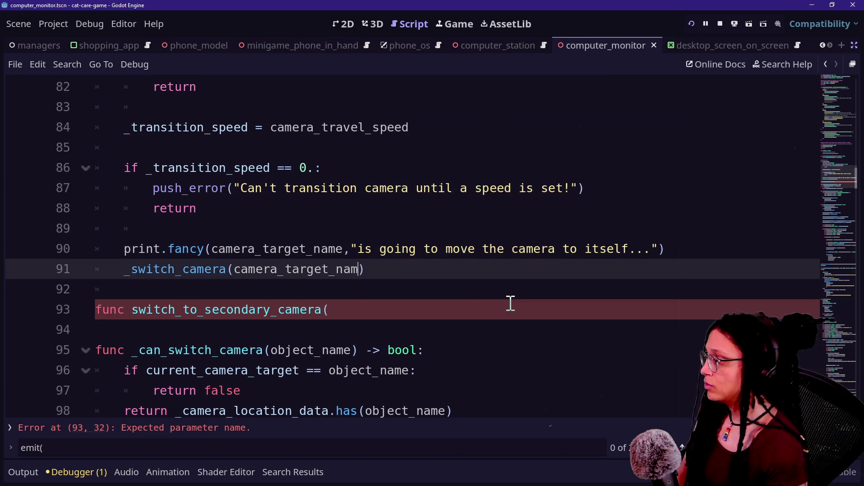
type("e")
left_click(173, 255, "ctrl")
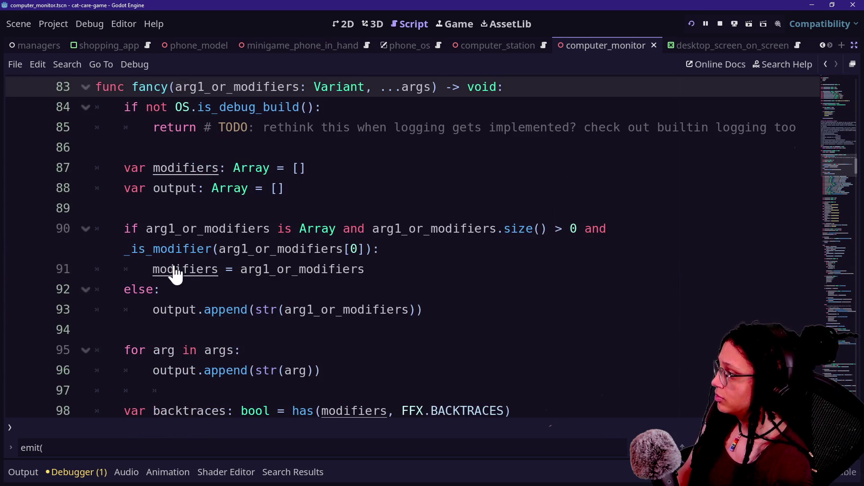
Step: Open manage_camera.gd via quick-open and go to the _switch_camera definition
key("ctrl+f")
type("_switc")
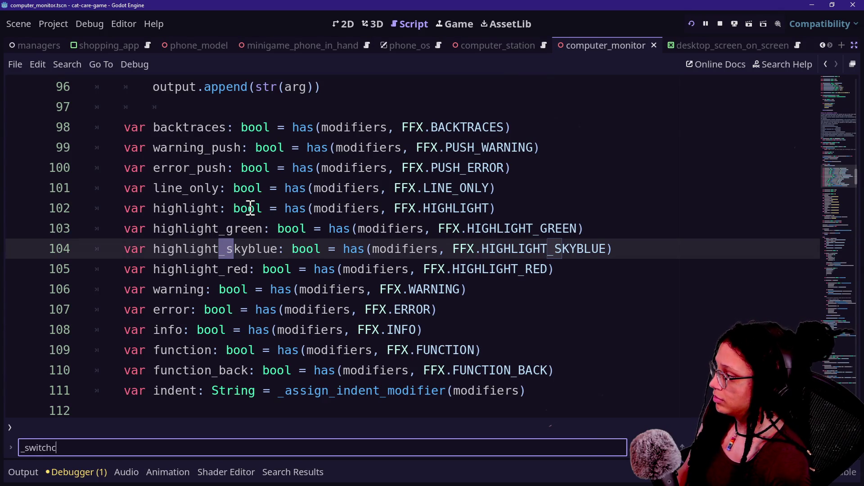
key("ctrl+f")
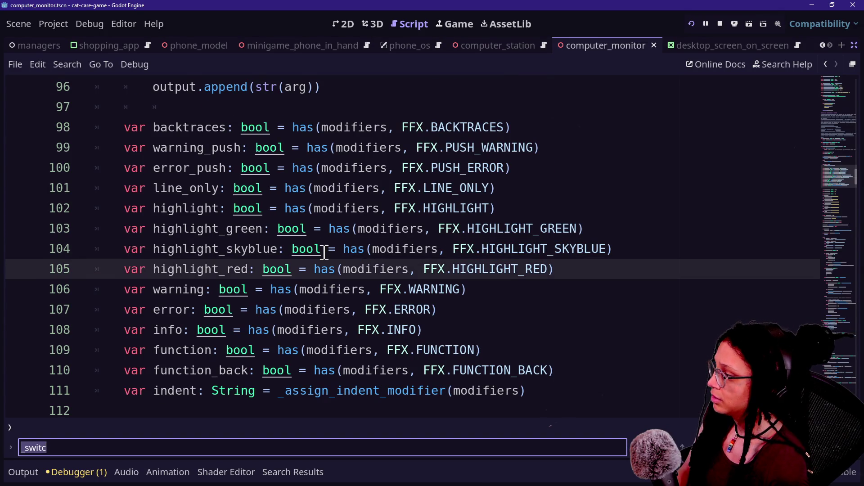
type("_swit")
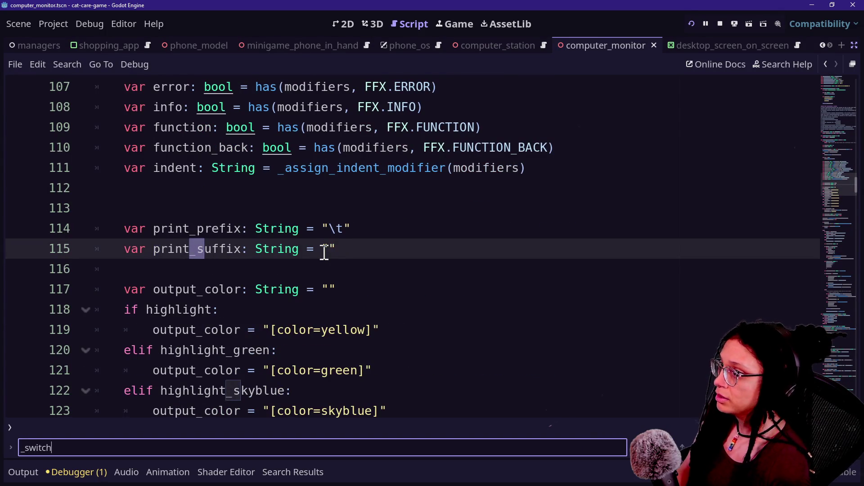
key("shift+alt+o")
type("manage_cam")
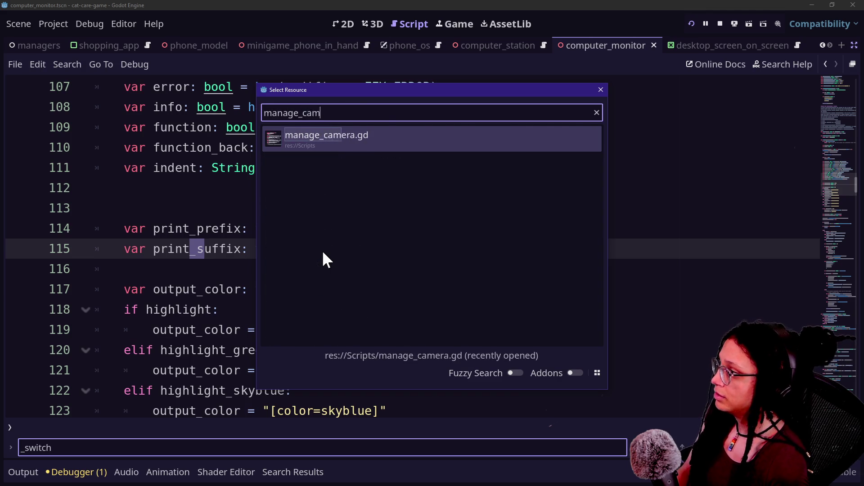
key("Return")
key("ctrl+f")
key("BackSpace")
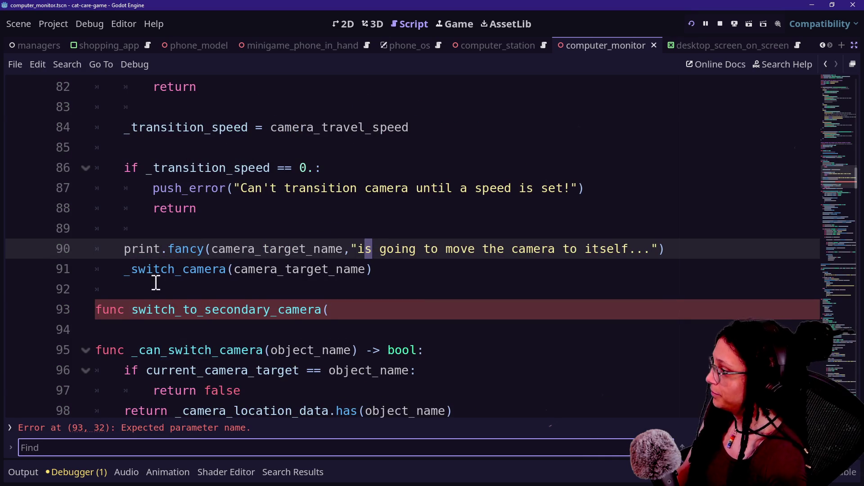
left_click(148, 276, "ctrl")
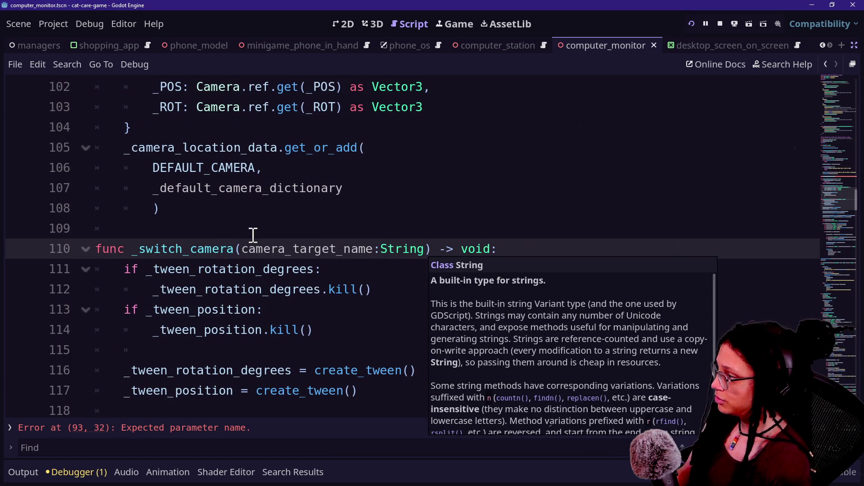
Step: Split the _switch_camera signature across lines and add the parameter is_secondary: bool = false
left_click(246, 247)
key("Return")
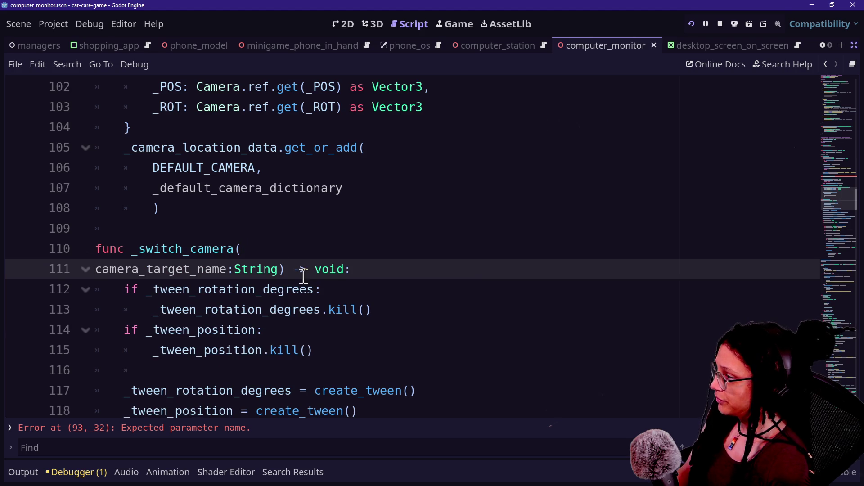
left_click(280, 269)
type(",")
key("Return")
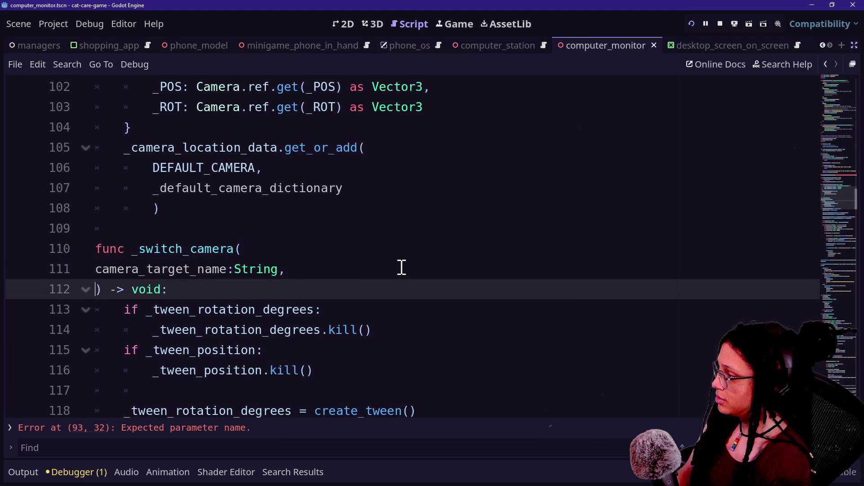
type("secon")
key("BackSpace")
key("BackSpace")
key("BackSpace")
type("is_seconda")
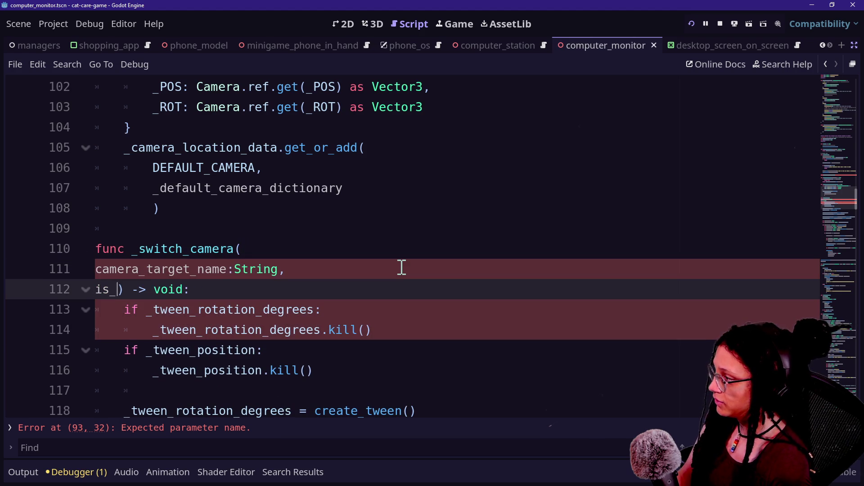
type("ry: b")
key("BackSpace")
type("bool = false")
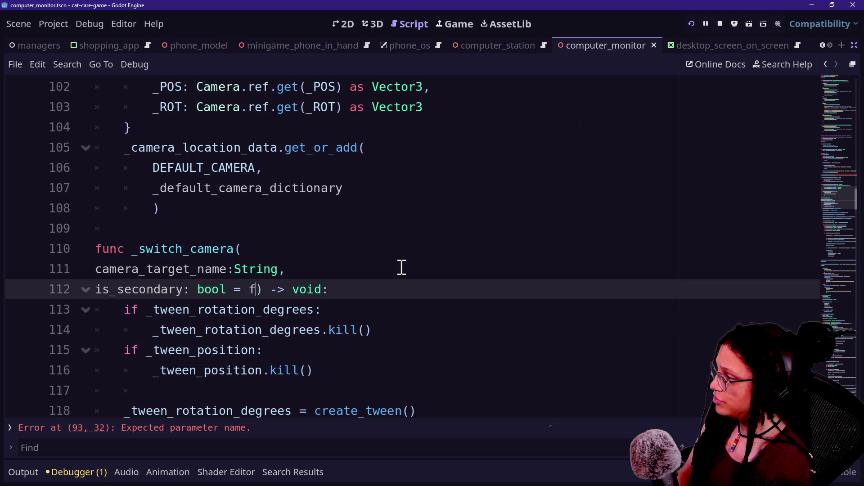
left_click_drag(197, 269, 265, 269)
left_click(430, 310)
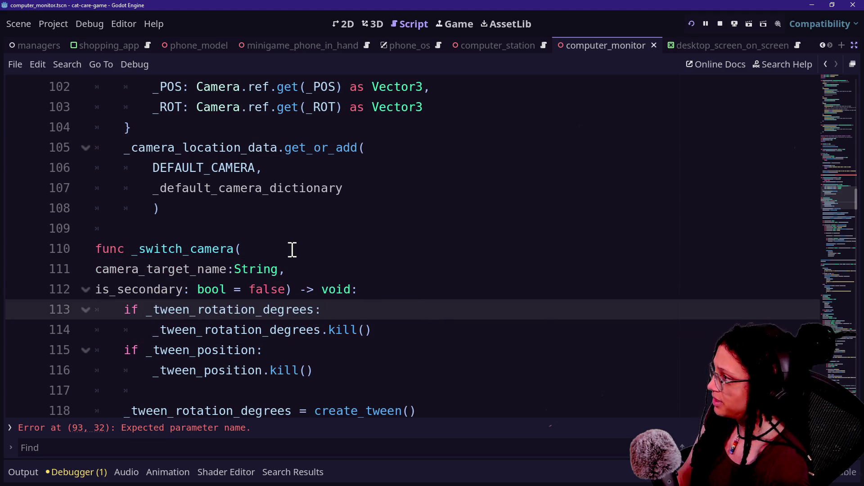
scroll(291, 248, "up", 5)
left_click(388, 189)
left_click(388, 206)
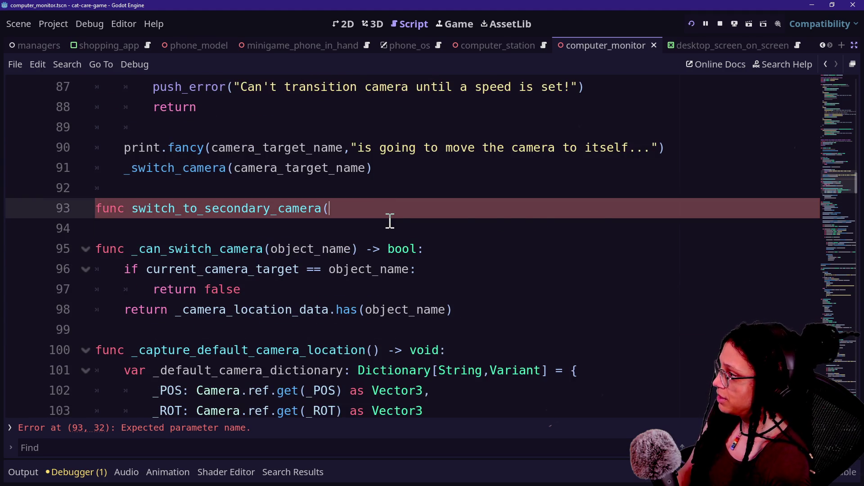
Step: Copy switch_camera's parameters and body into switch_to_secondary_camera, calling _switch_camera(camera_target_name,true)
scroll(389, 220, "up", 1)
left_click_drag(390, 233, 387, 139)
scroll(390, 138, "up", 2)
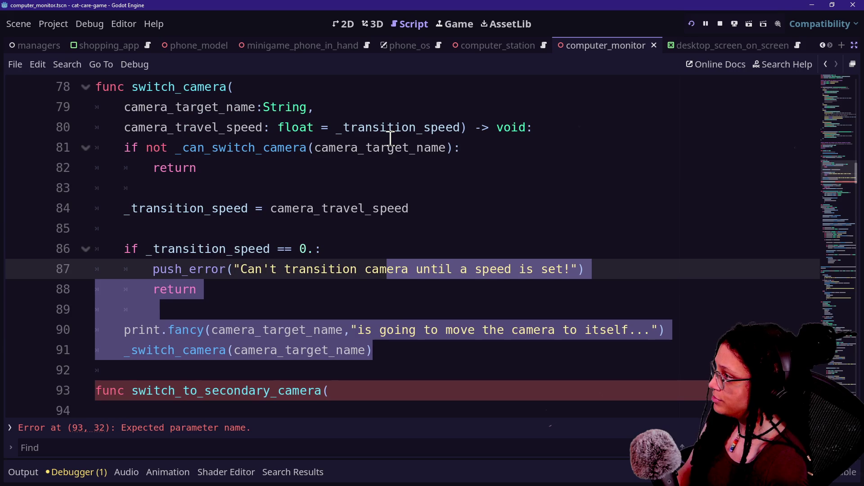
left_click(267, 85, "shift")
scroll(365, 171, "down", 2)
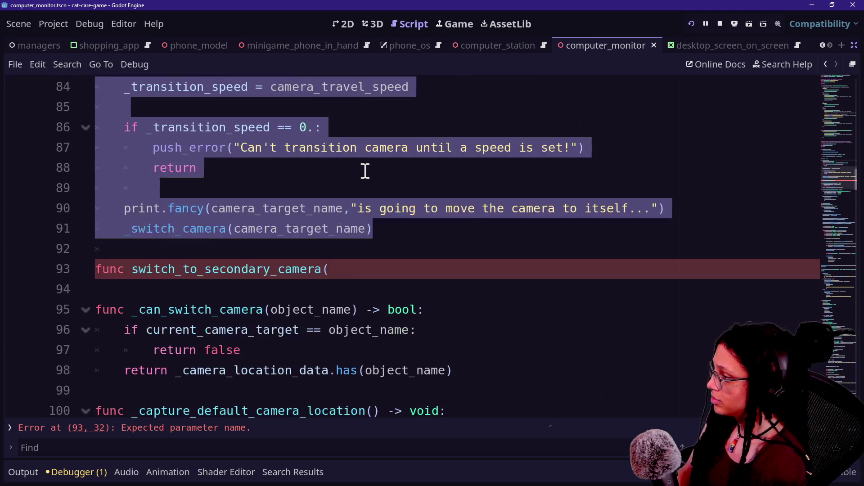
key("ctrl+c")
left_click(365, 272)
key("ctrl+v")
scroll(386, 237, "down", 1)
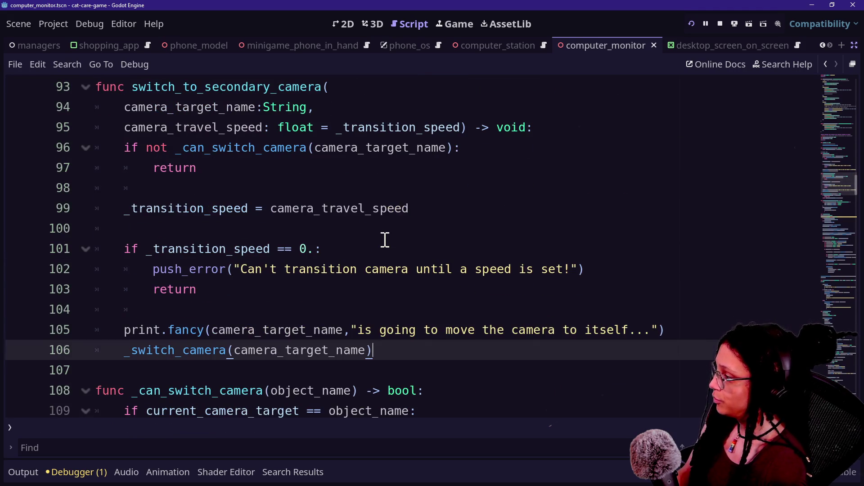
type("true")
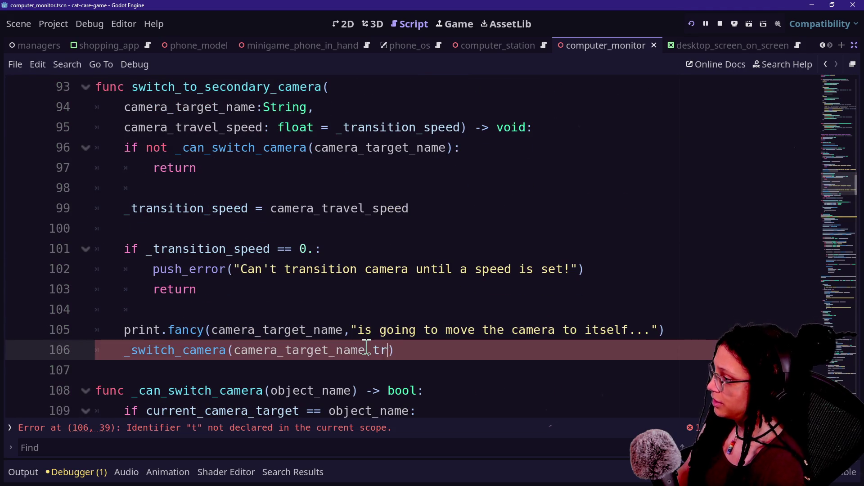
key("Up")
key("Up")
key("Up")
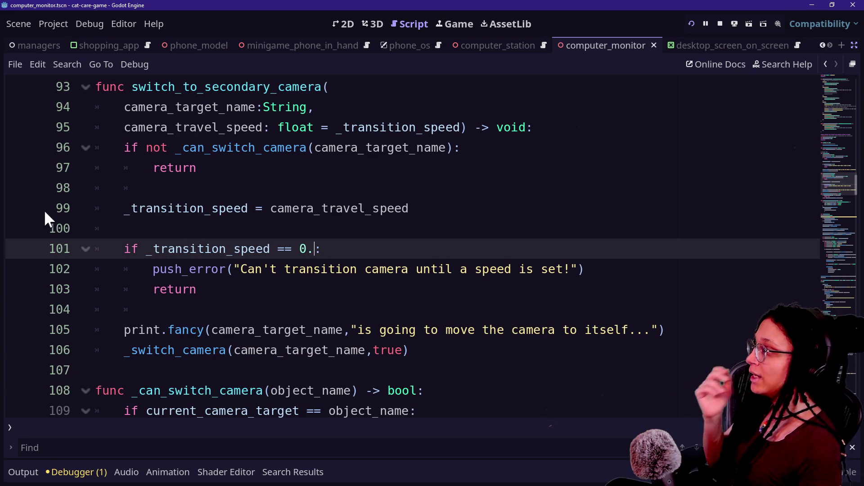
Step: Inspect the checks inside the _can_switch_camera function
left_click(213, 156, "ctrl")
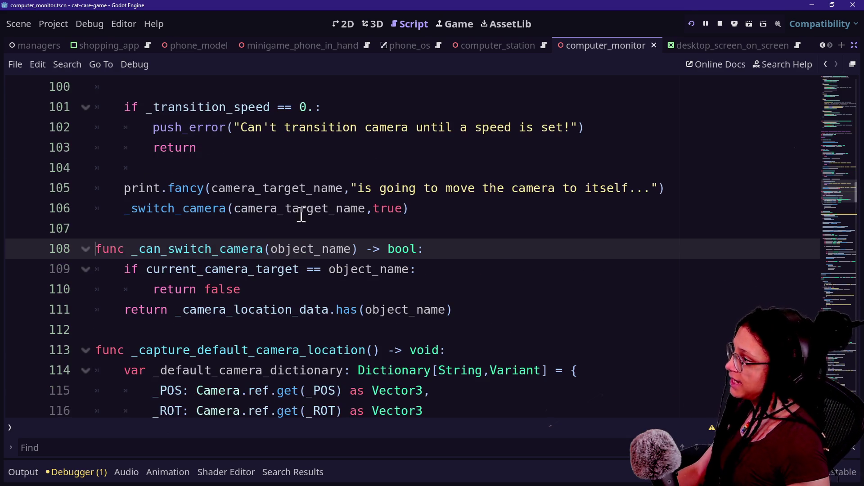
left_click_drag(136, 251, 452, 311)
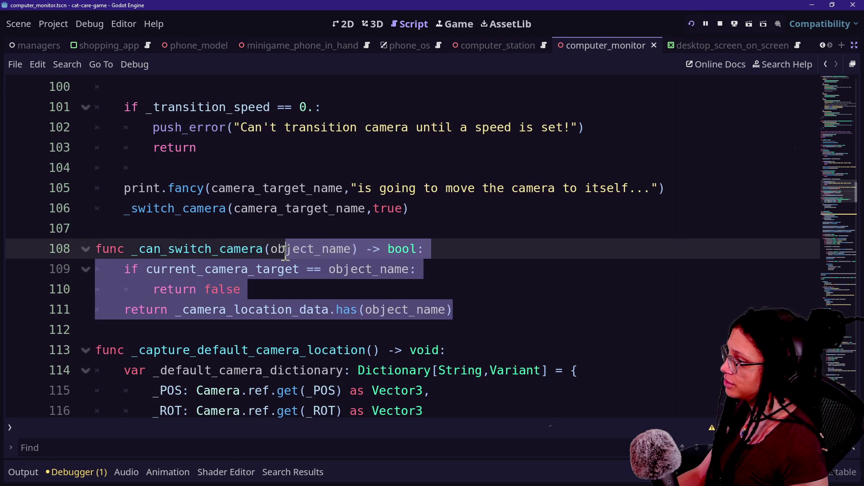
left_click(287, 252)
left_click_drag(148, 269, 457, 309)
left_click(458, 309)
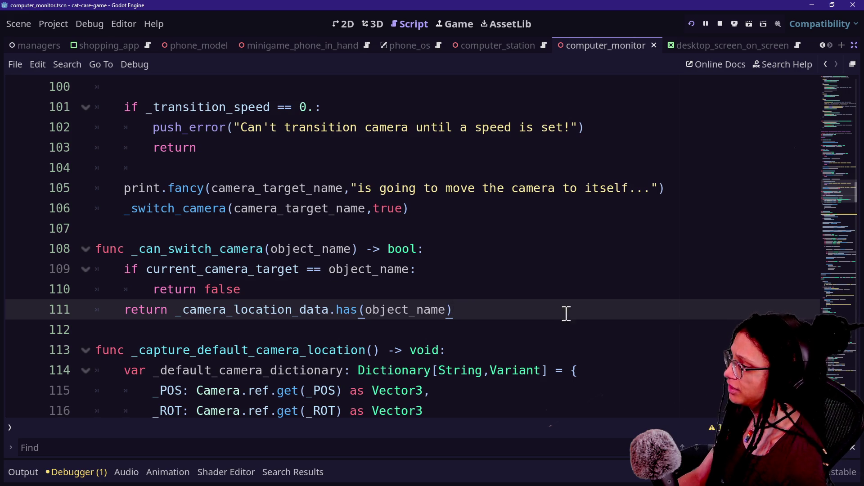
scroll(521, 310, "up", 1)
scroll(308, 306, "up", 3)
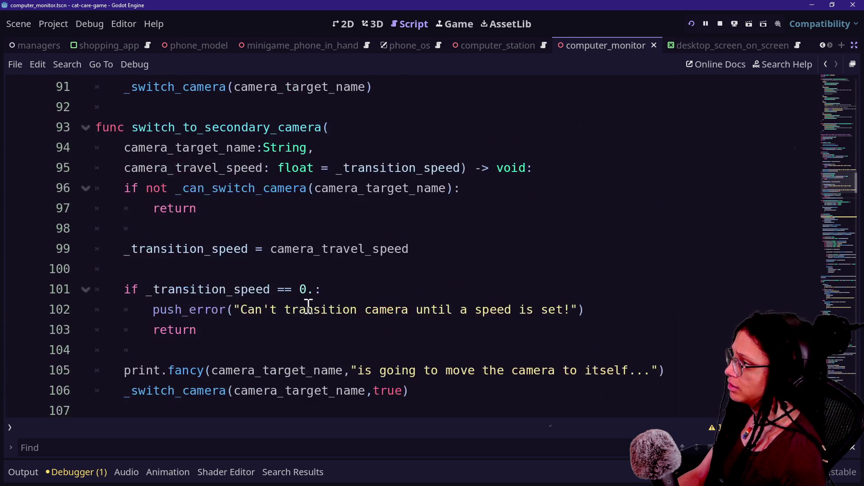
Step: Delete the 'if not _can_switch_camera' guard and its return from switch_to_secondary_camera
scroll(387, 301, "down", 1)
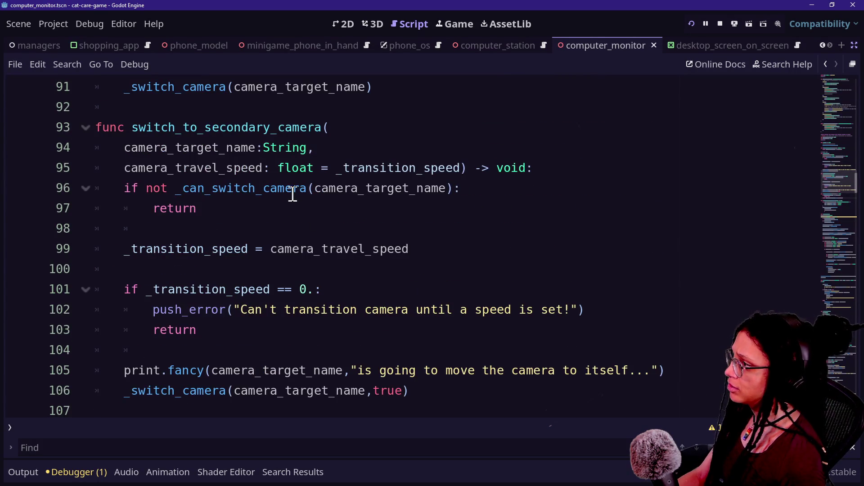
mouse_move(322, 206)
left_mouse_down()
mouse_move(525, 195)
mouse_move(561, 173)
left_mouse_up()
key("BackSpace")
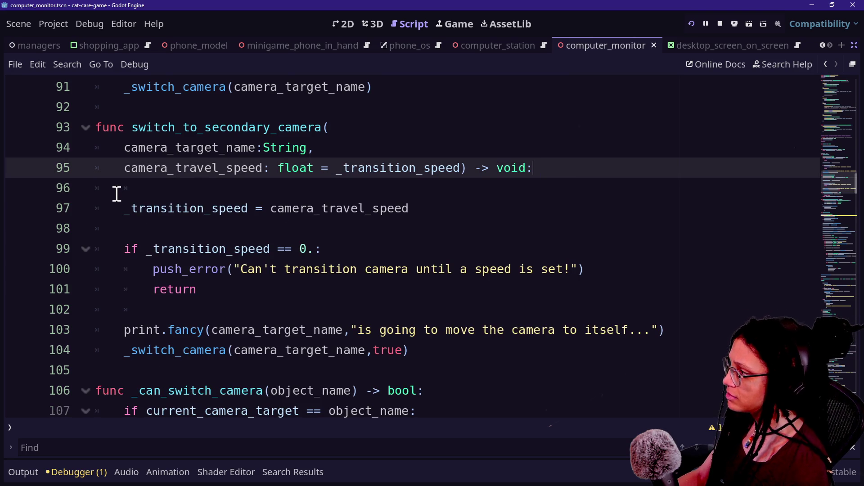
left_click_drag(120, 201, 298, 211)
left_click(285, 208)
left_click(300, 249)
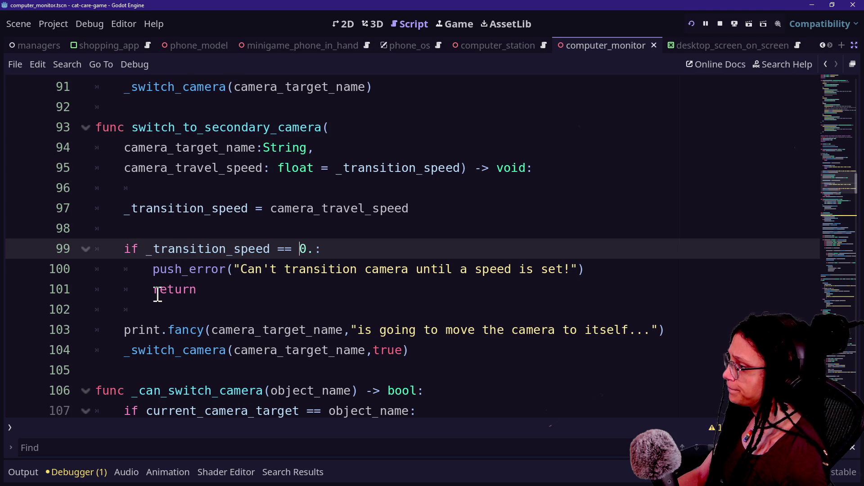
Step: Review the print line and the _switch_camera call below the removed guard
scroll(158, 295, "down", 1)
left_click_drag(153, 269, 533, 270)
left_click(534, 269)
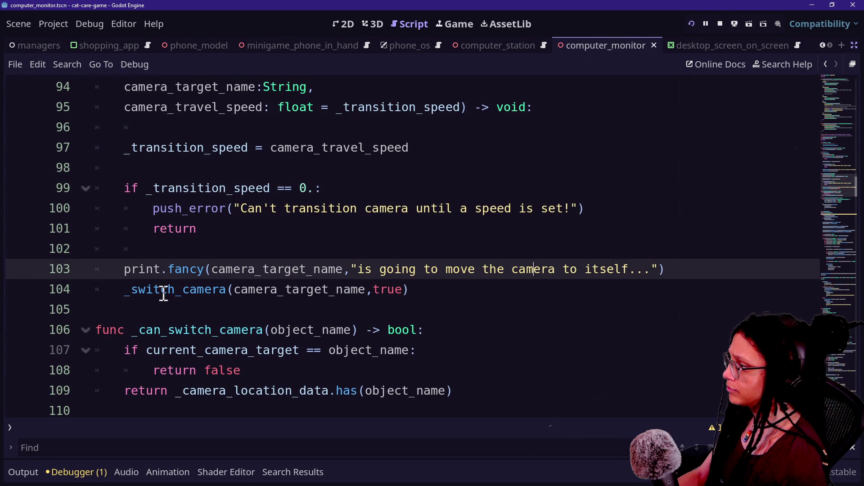
left_click(127, 296)
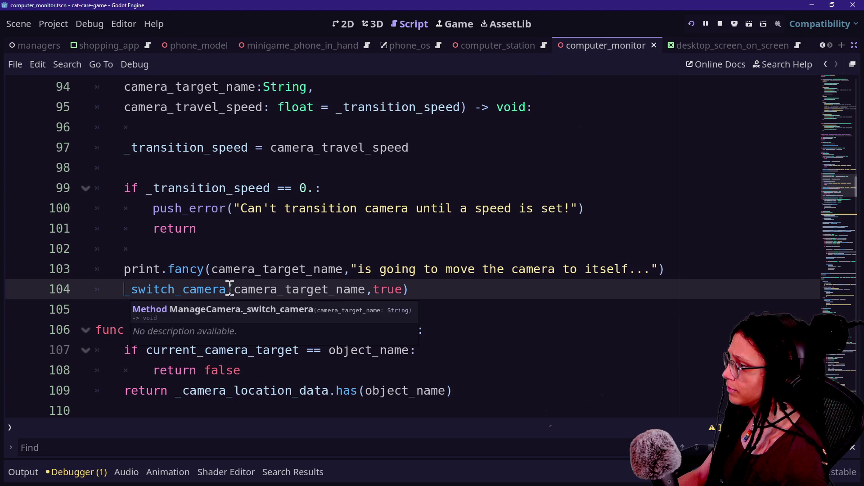
scroll(342, 290, "down", 1)
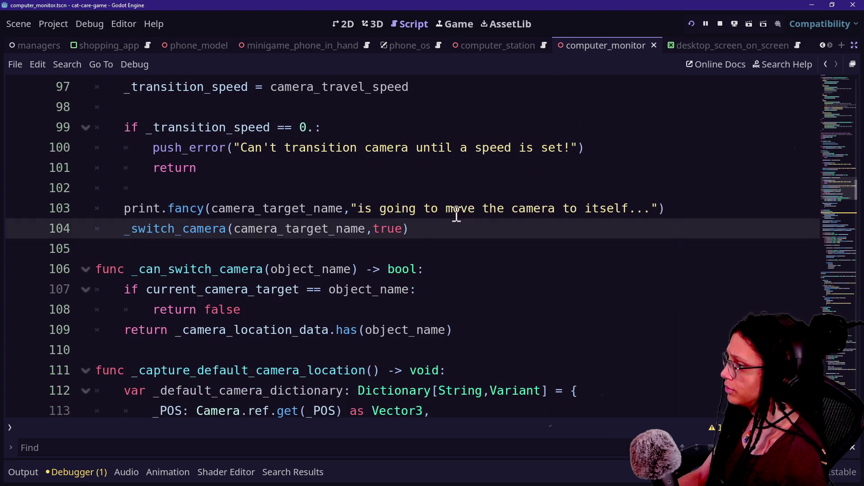
left_click(375, 208)
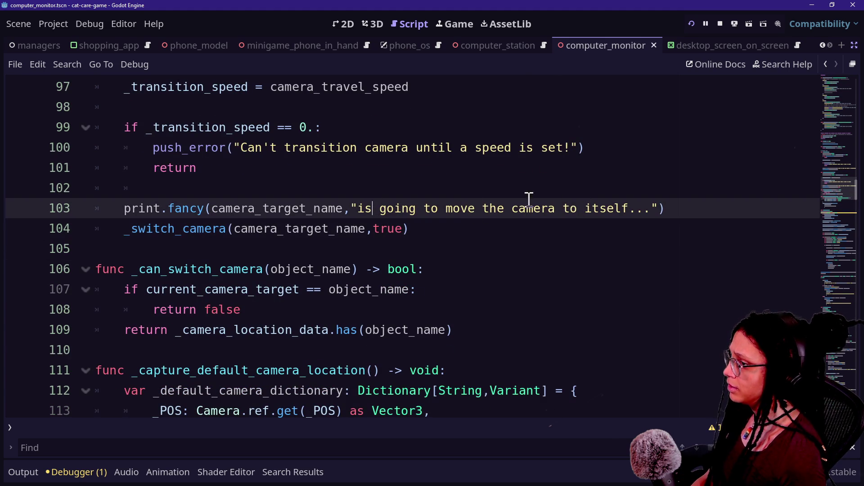
triple_click(656, 208)
left_click_drag(656, 207, 576, 208)
left_click(544, 208)
left_click_drag(253, 203, 563, 218)
left_click(563, 215)
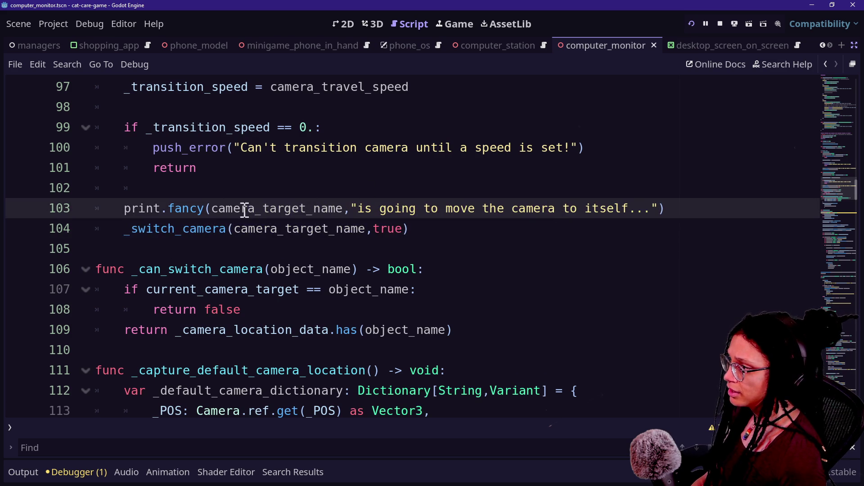
Step: Scroll back through switch_to_secondary_camera and save the script
scroll(216, 215, "up", 2)
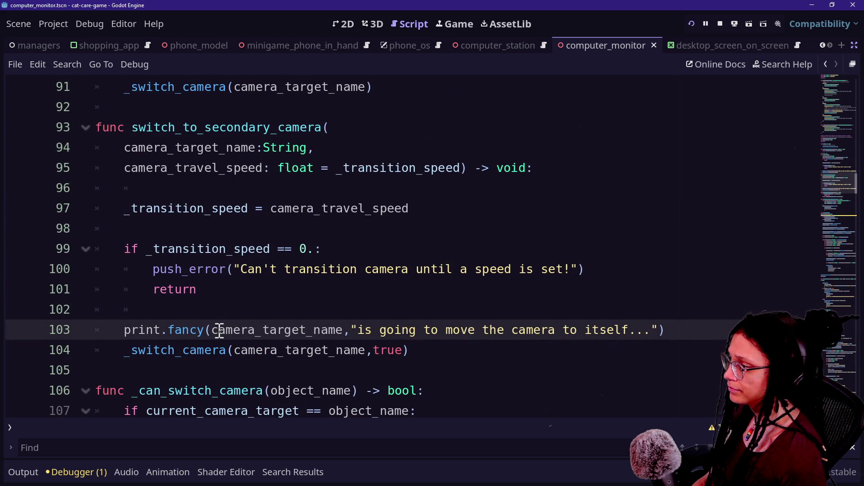
scroll(211, 330, "up", 8)
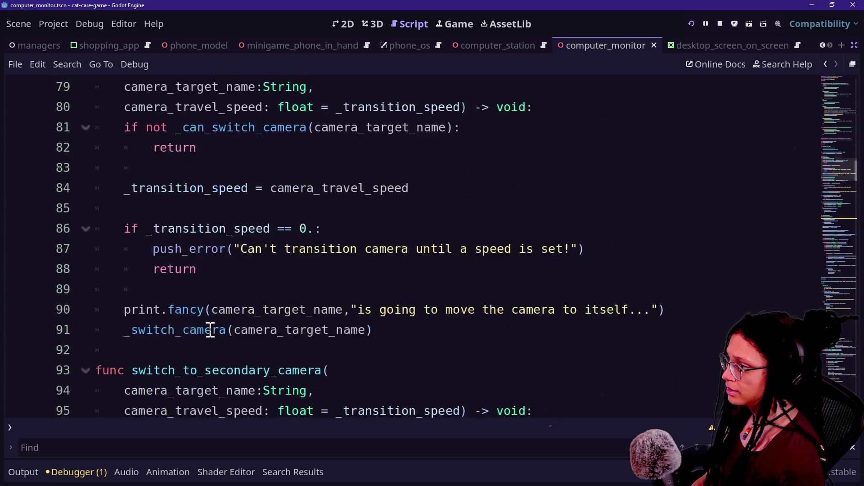
scroll(211, 329, "up", 3)
scroll(210, 330, "up", 4)
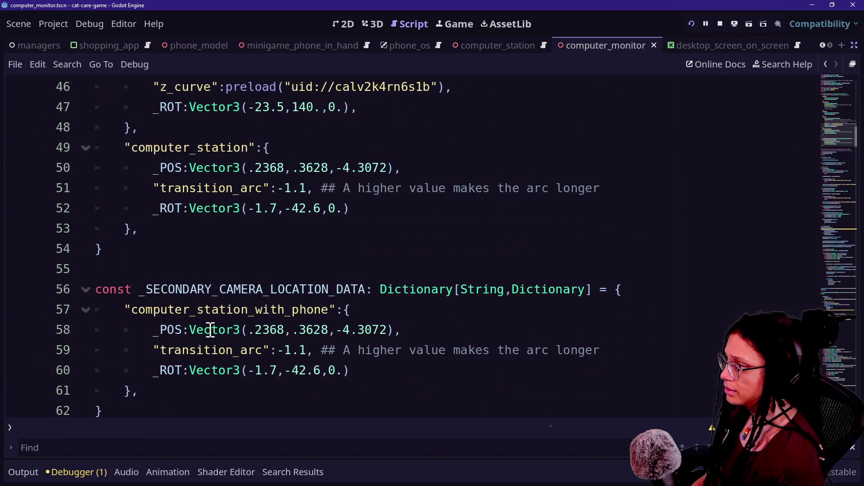
scroll(210, 330, "down", 14)
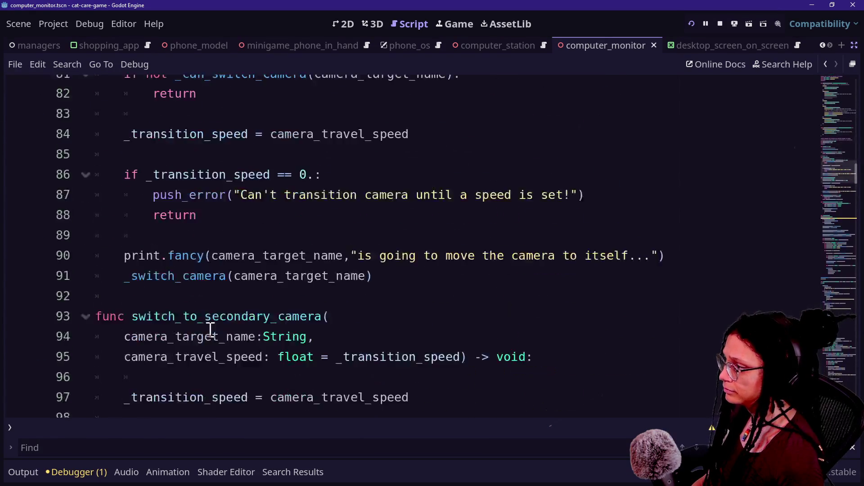
scroll(211, 330, "down", 2)
left_click(226, 315)
scroll(226, 300, "down", 1)
key("ctrl+s")
Step: Follow _switch_camera and find the camera_switch_begin emit in _on_tween_begun
left_click(298, 260)
left_click(171, 225, "ctrl")
scroll(347, 297, "down", 3)
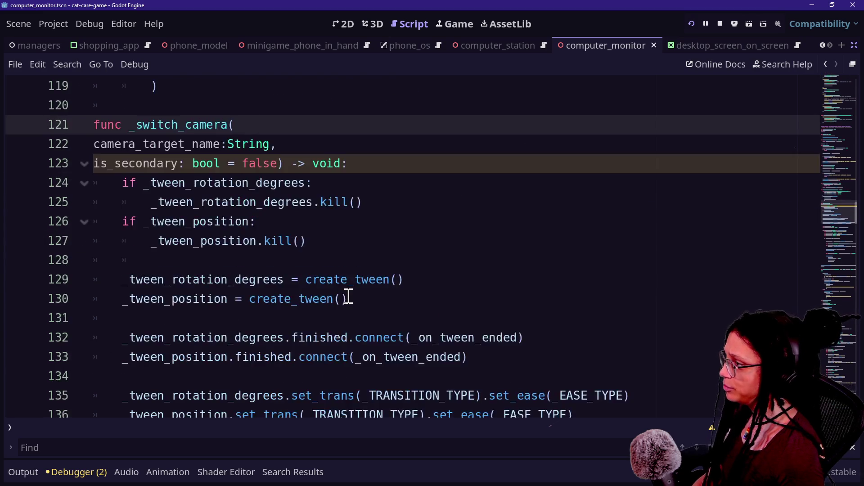
scroll(180, 170, "down", 10)
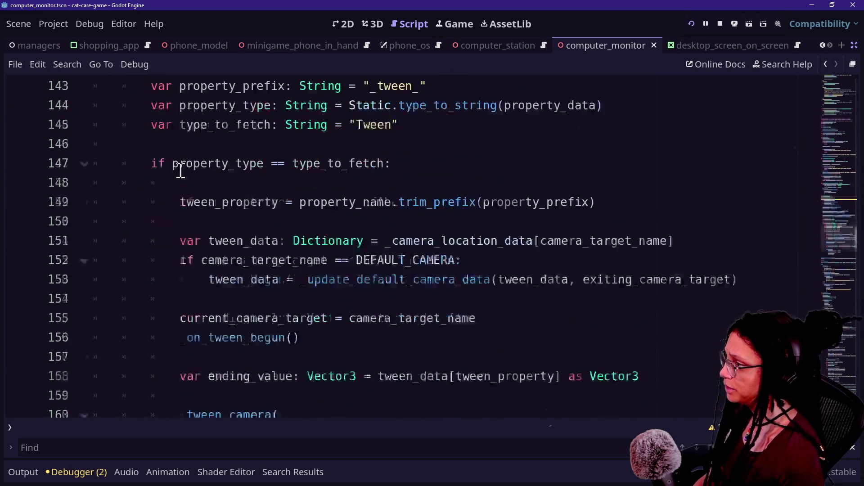
key("ctrl+f")
type("emit")
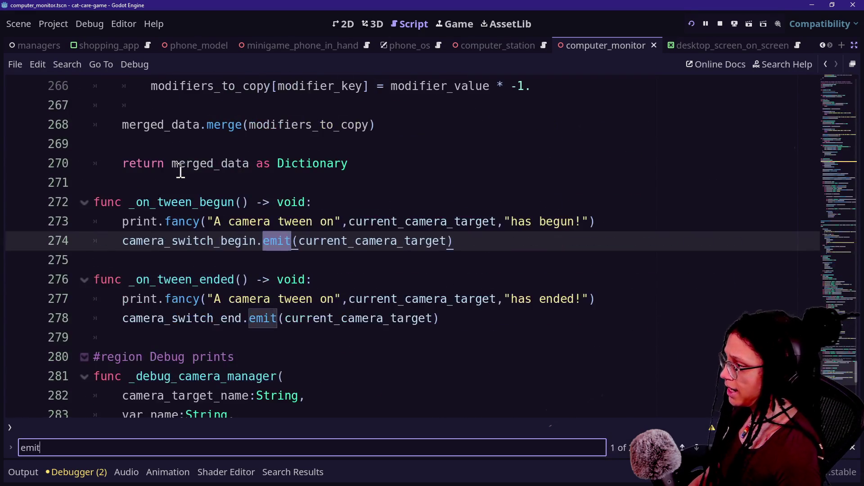
left_click(403, 206)
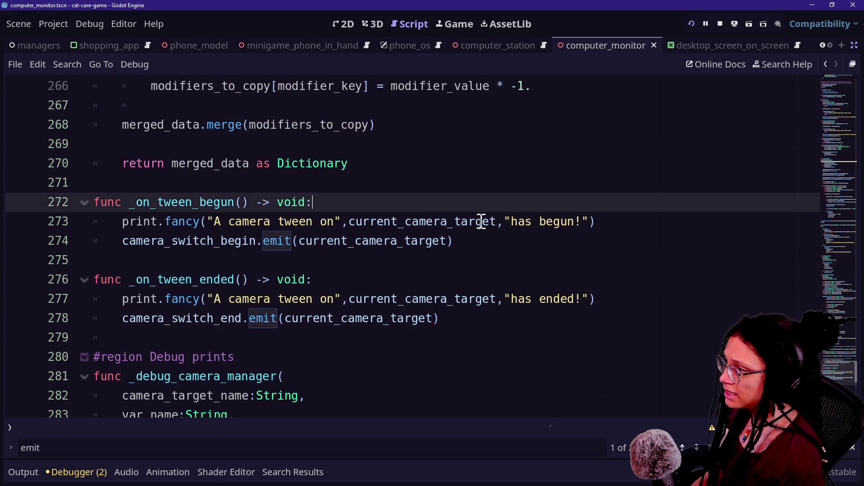
left_click_drag(117, 241, 459, 245)
left_click(459, 243)
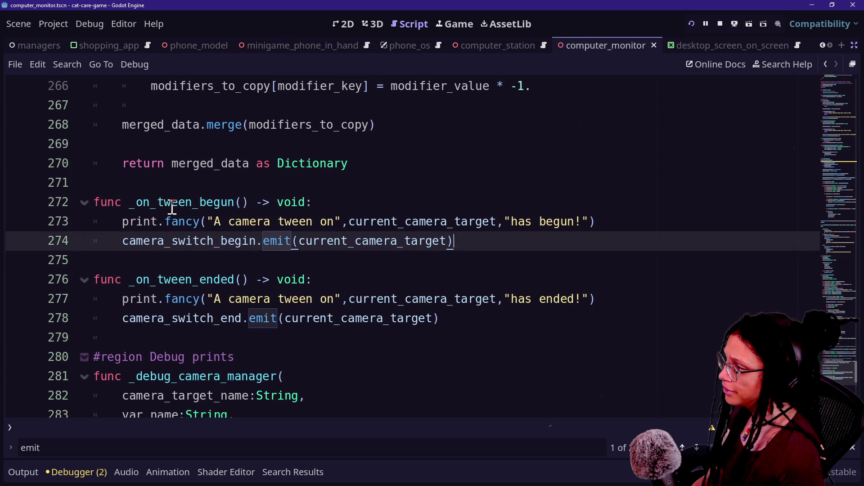
Step: Search for _on_tween_begun to locate its call on line 156
left_click(132, 202)
left_click_drag(132, 203, 237, 203)
key("ctrl+f")
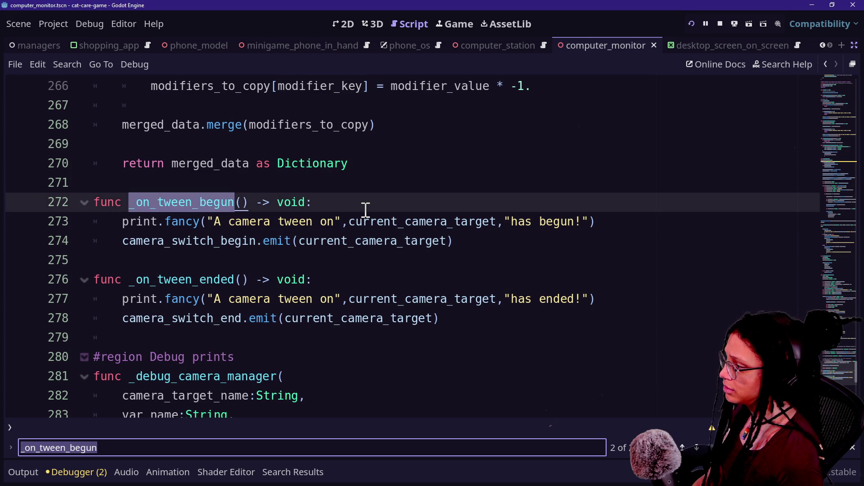
key("Return")
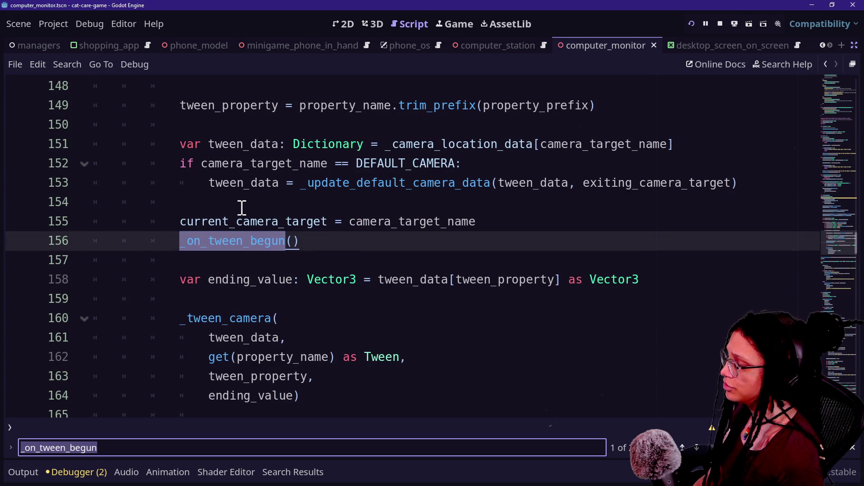
scroll(311, 233, "up", 5)
scroll(312, 234, "up", 7)
scroll(312, 234, "down", 11)
scroll(312, 234, "down", 2)
Step: Pass is_secondary_camera as the argument of the _on_tween_begun call
left_click(295, 183)
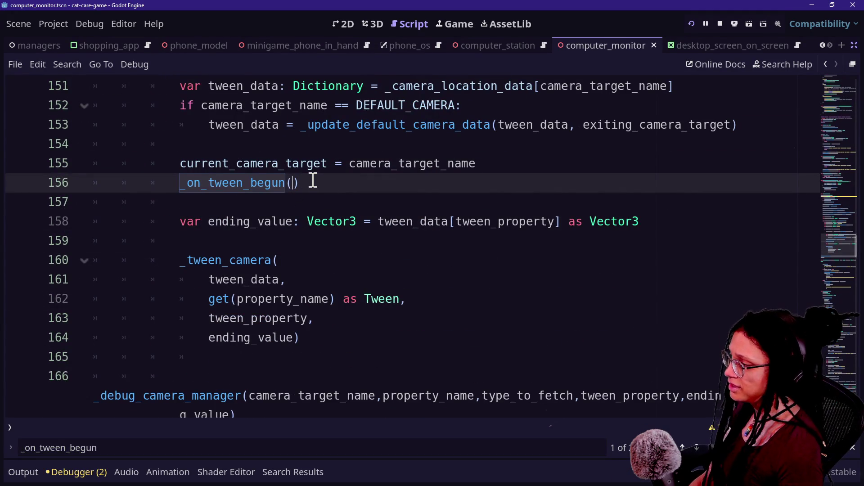
type("is_swecond")
key("BackSpace")
key("BackSpace")
key("BackSpace")
key("BackSpace")
key("BackSpace")
key("BackSpace")
type("econdary_camera")
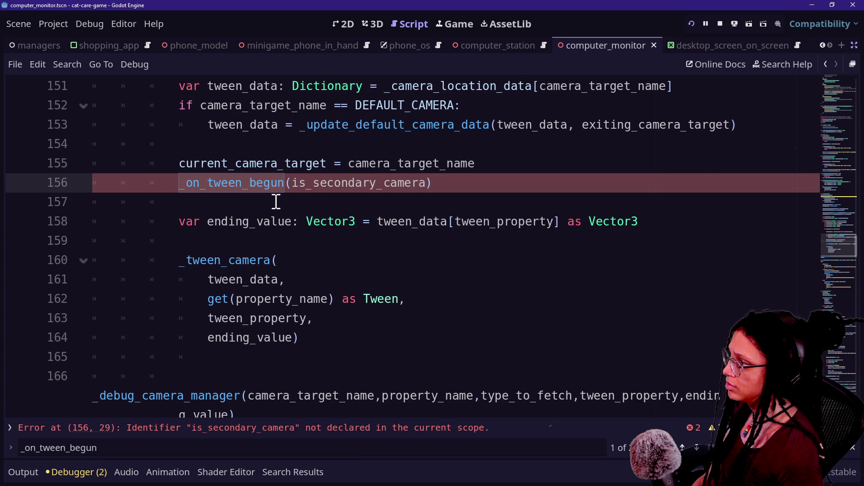
scroll(305, 255, "down", 7)
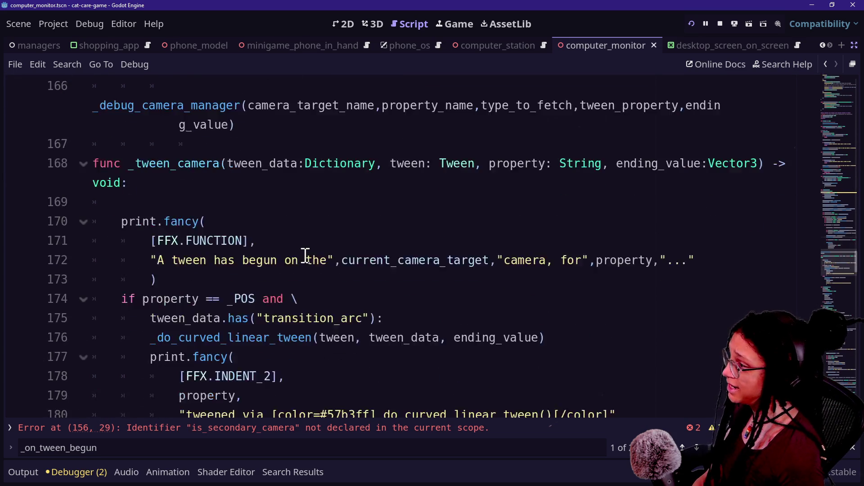
scroll(305, 255, "down", 3)
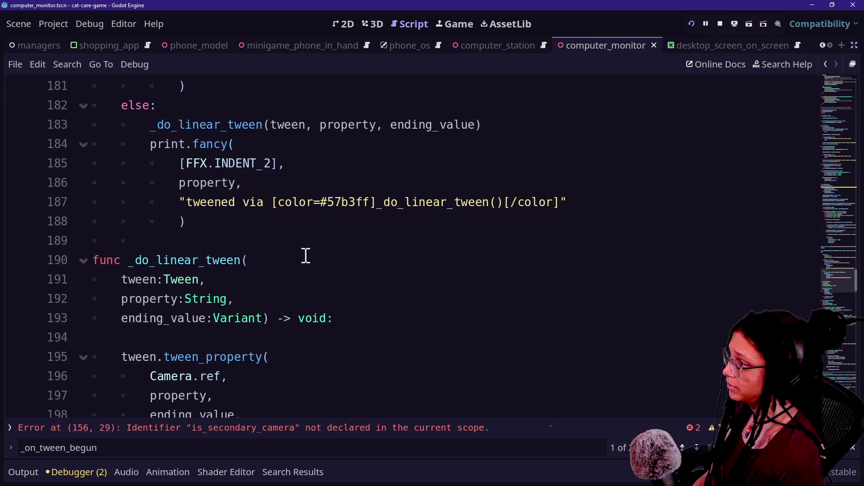
scroll(305, 254, "up", 2)
scroll(305, 252, "down", 8)
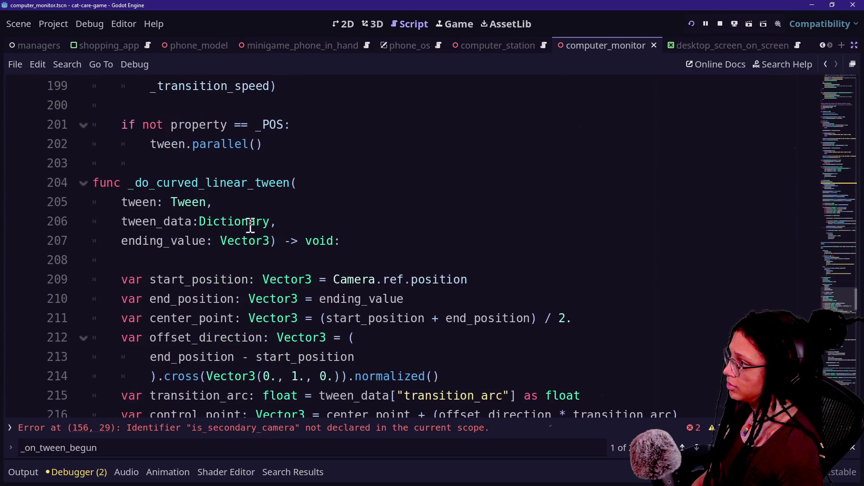
scroll(250, 226, "down", 8)
scroll(250, 226, "up", 18)
Step: Add an is_secondary:bool parameter to _on_tween_begun
key("ctrl+f")
type("emit")
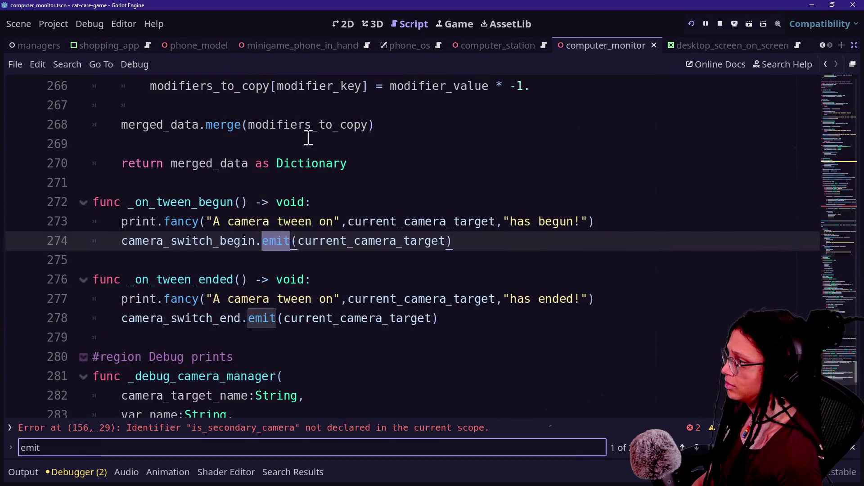
left_click(245, 201)
type("is_secondaryL")
key("BackSpace")
type(":bool")
Step: Wrap the camera_switch_begin emit in an 'if not is_secondary:' check
left_click(608, 232)
key("shift+Down")
left_click(632, 225)
key("Return")
type("if ")
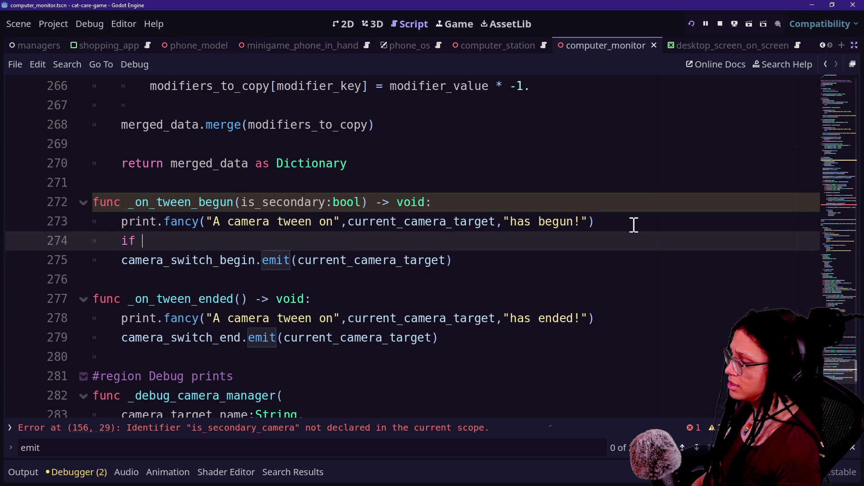
type("not is_sec")
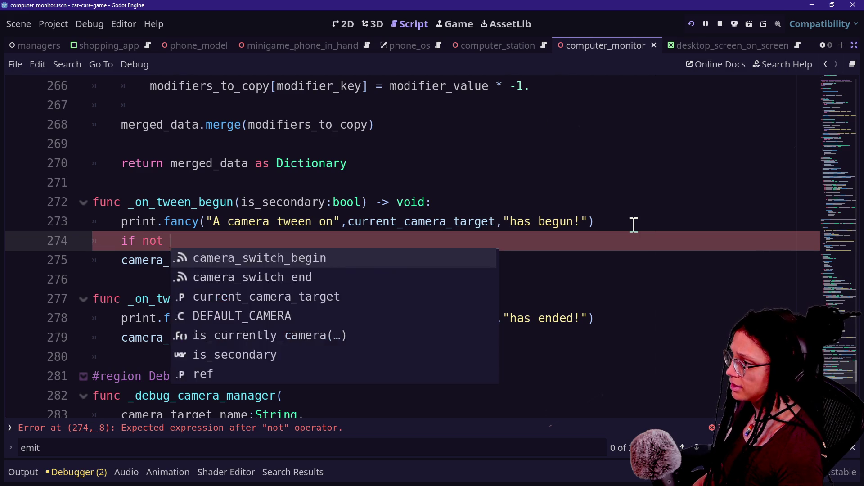
type("ondary:")
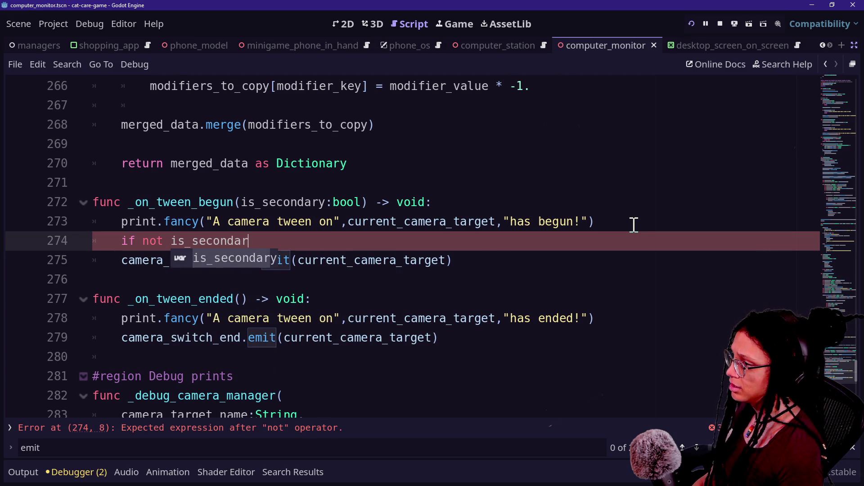
left_click(122, 260)
key("Tab")
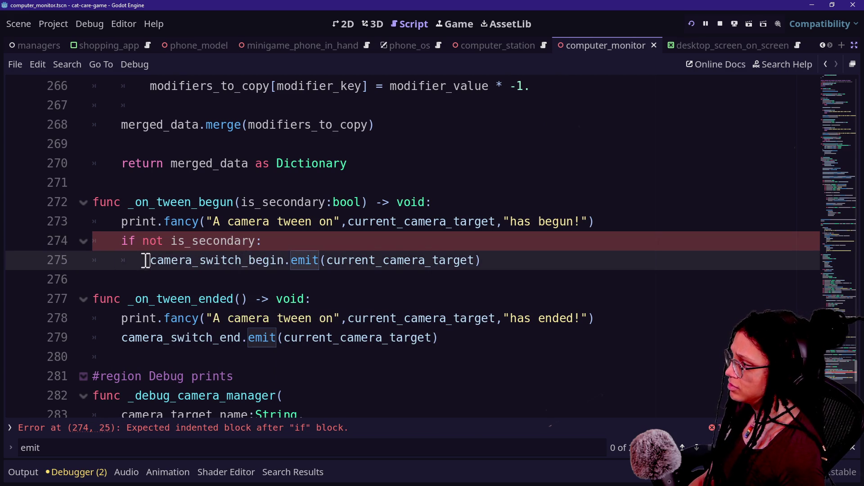
Step: Copy the guarded emit block into _on_tween_ended and give it an is_secondary:bool parameter
left_click(378, 249)
left_click_drag(518, 260, 607, 227)
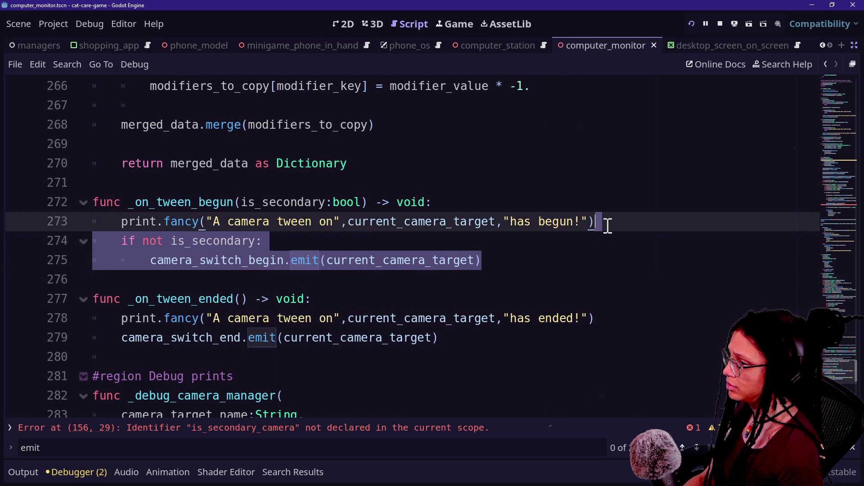
key("ctrl+c")
left_click(492, 340)
key("ctrl+v")
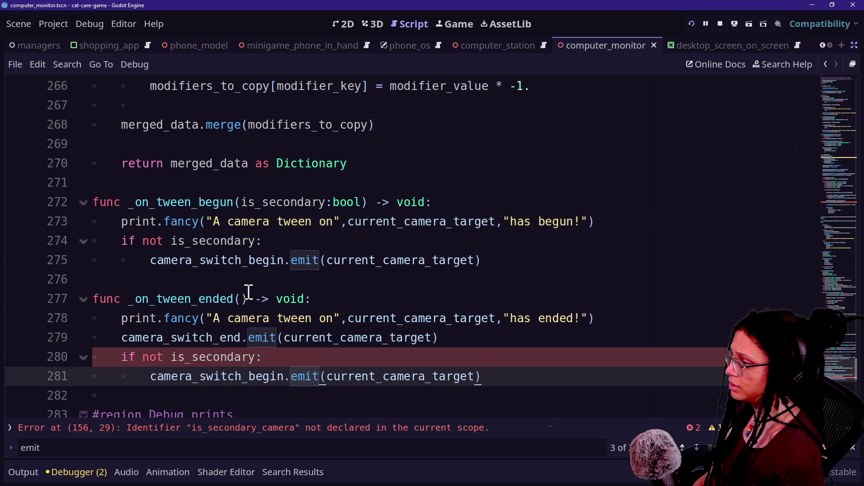
left_click(241, 298)
type("is_s")
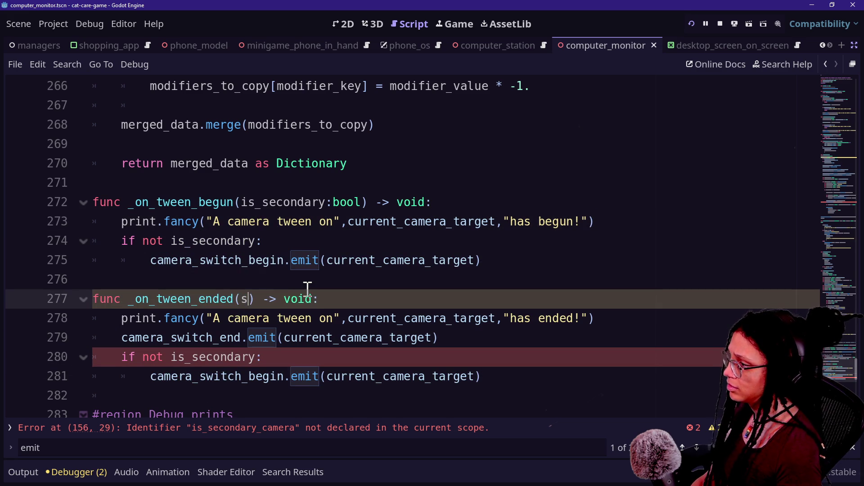
type("econdary")
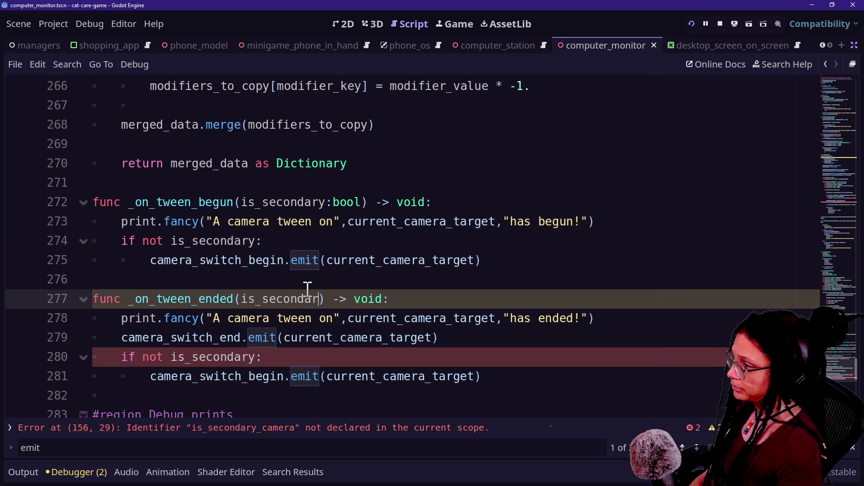
type(":bool")
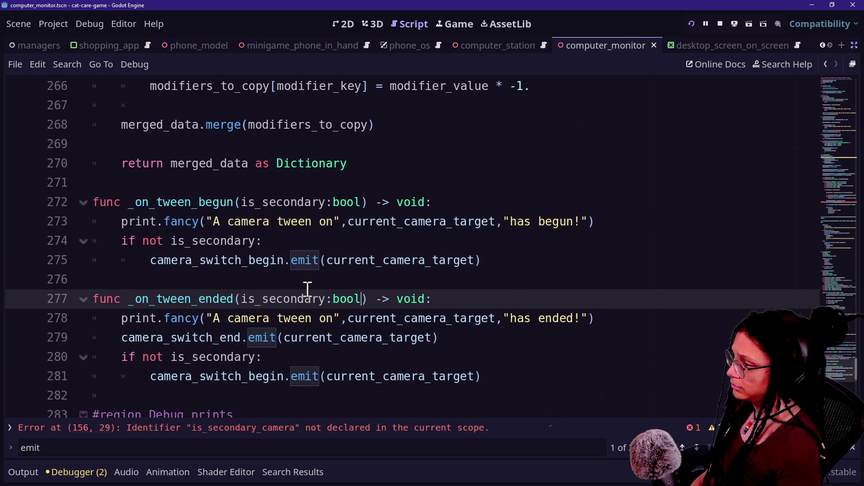
left_click(180, 357)
Step: Change the argument on line 156 from is_secondary_camera to is_secondary
scroll(336, 309, "up", 1)
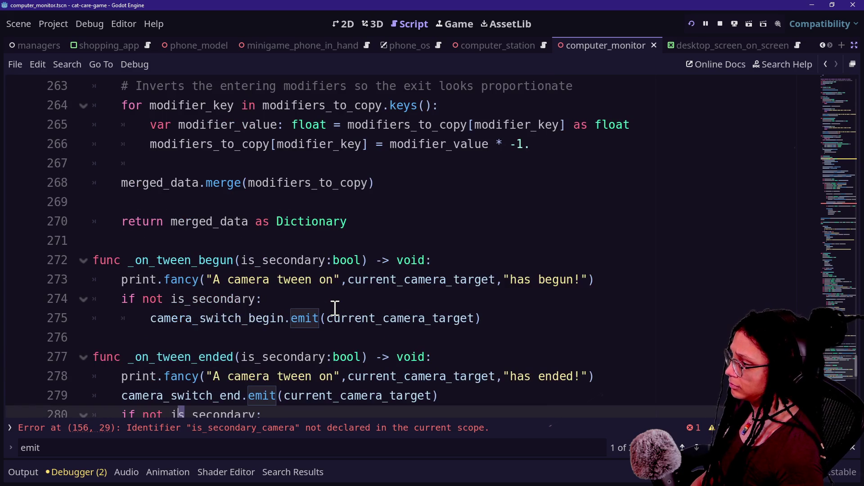
scroll(264, 299, "up", 1)
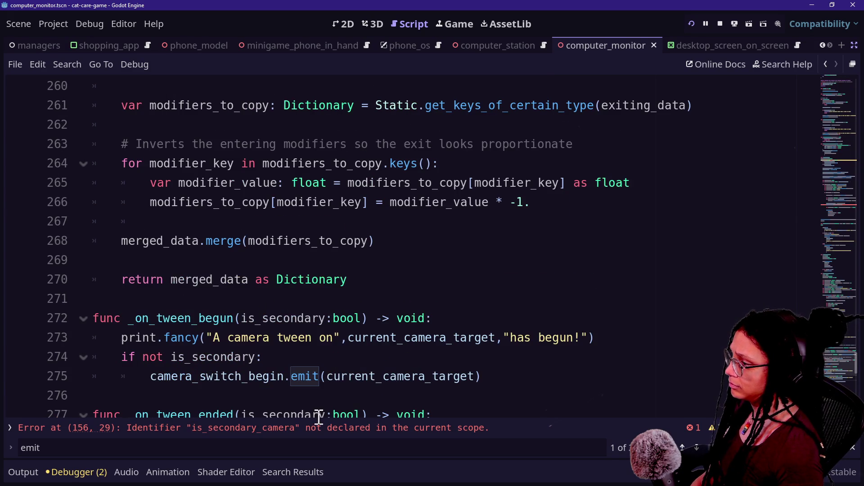
left_click(317, 428)
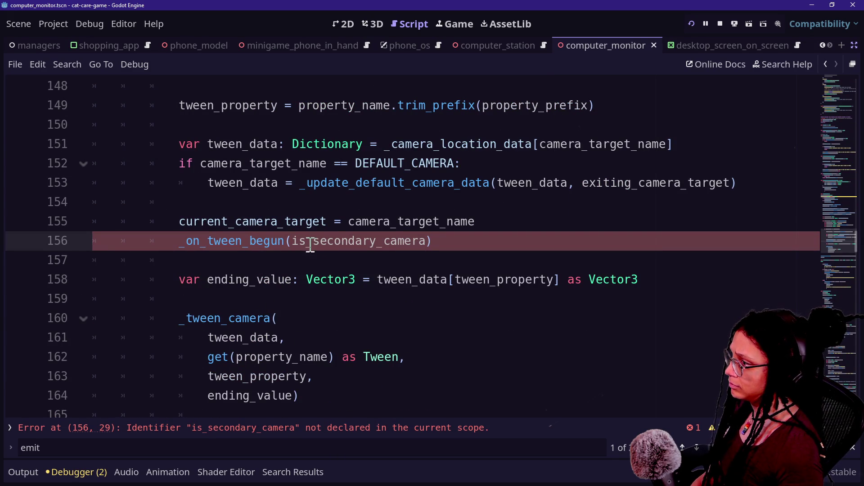
left_click(396, 241)
key("BackSpace")
key("BackSpace")
key("BackSpace")
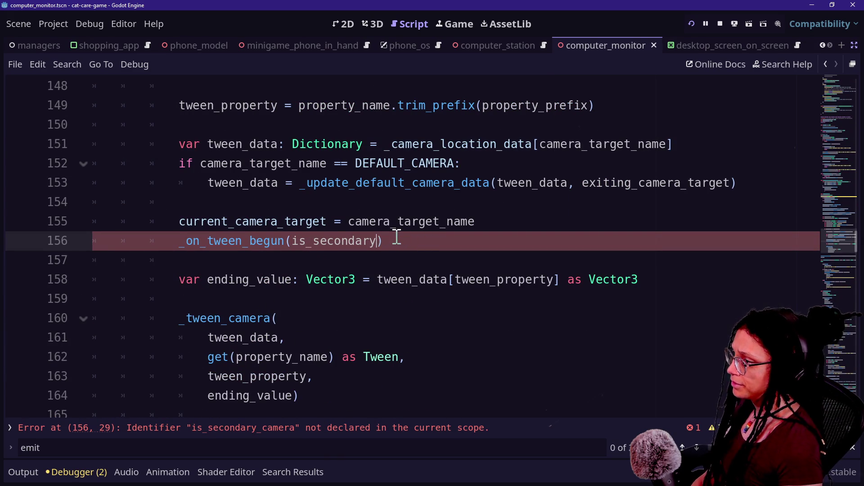
left_click(279, 280)
left_click(347, 267)
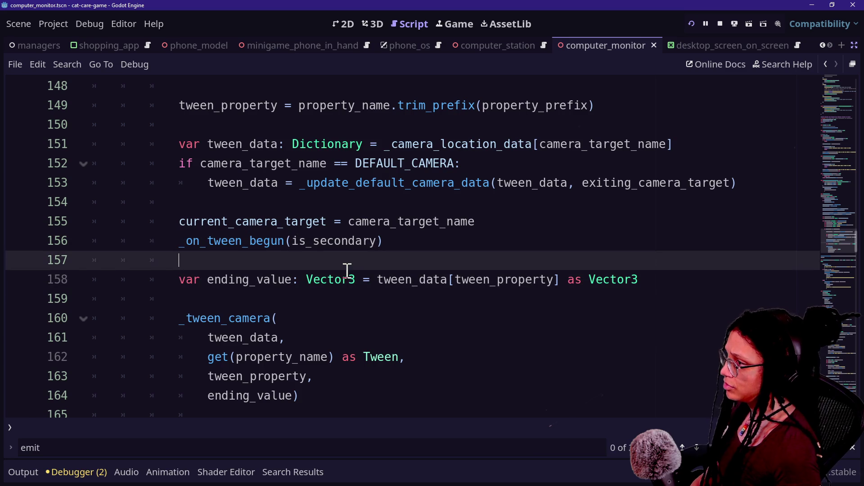
Step: Search for _on_tween_ended to show its connect calls
key("ctrl+f")
type("_on_tween_e")
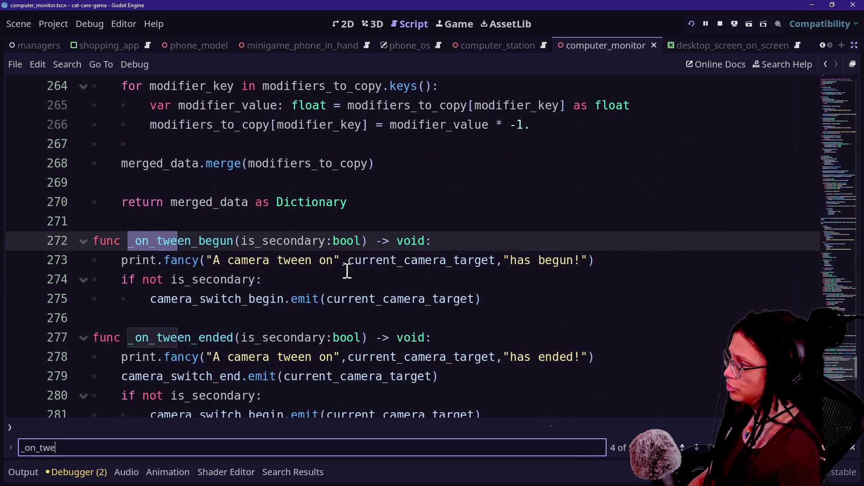
type("nde")
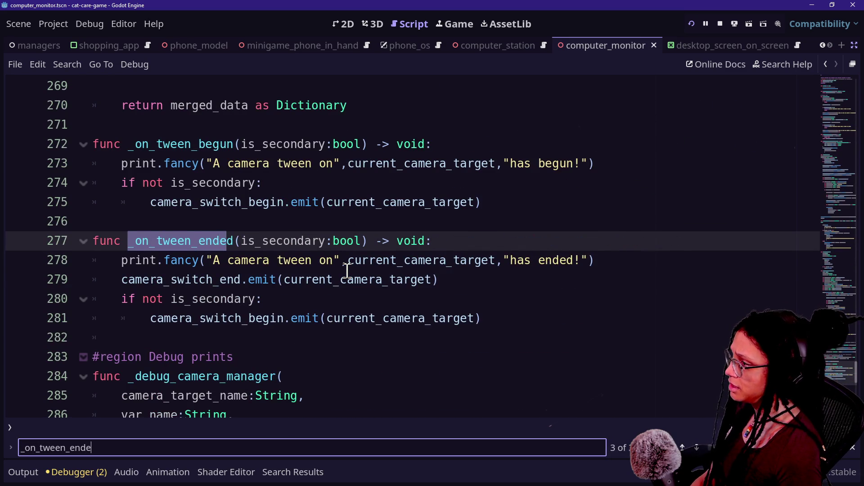
key("Return")
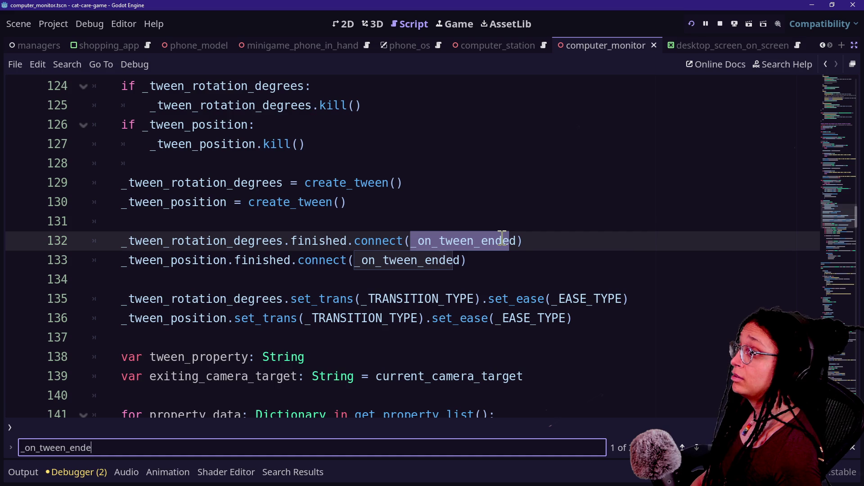
mouse_move(446, 264)
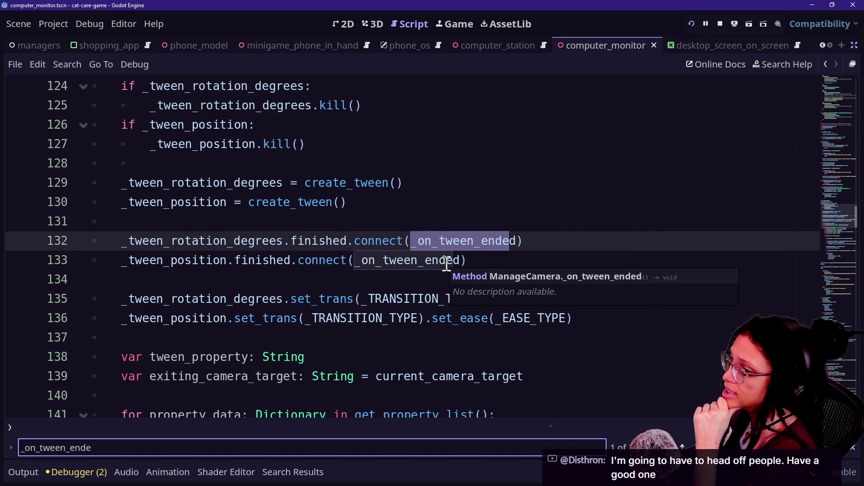
left_click(275, 299)
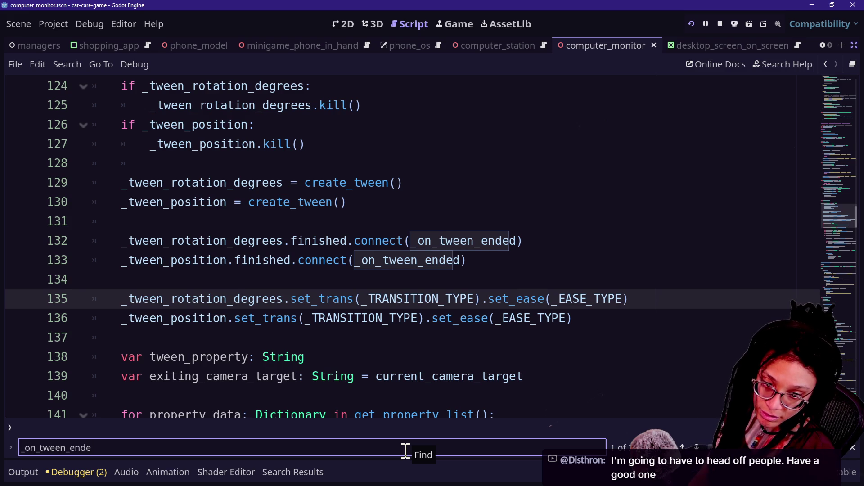
left_click(332, 361)
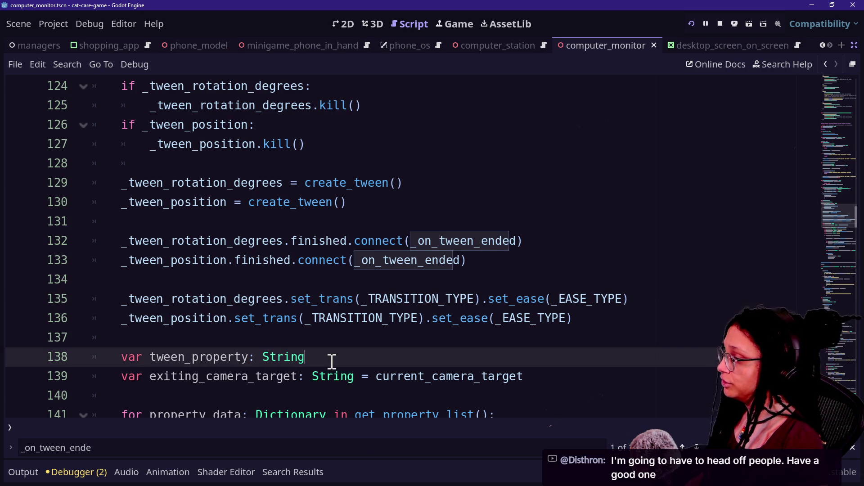
scroll(331, 361, "down", 3)
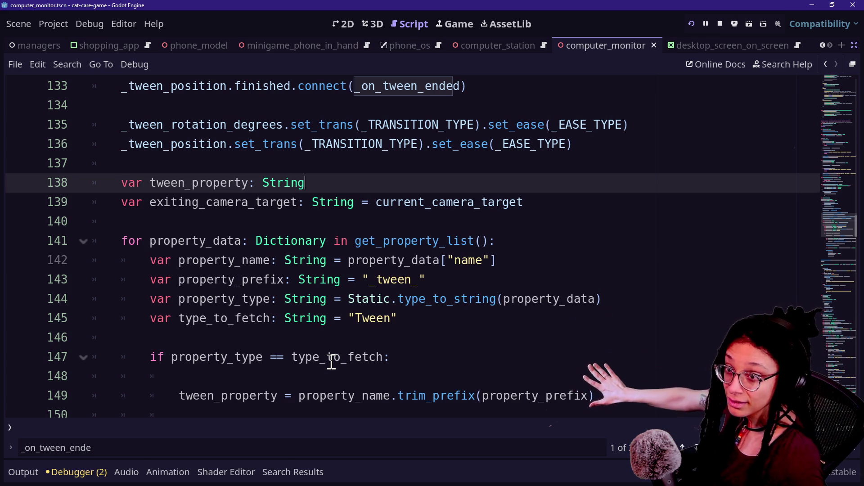
mouse_move(331, 362)
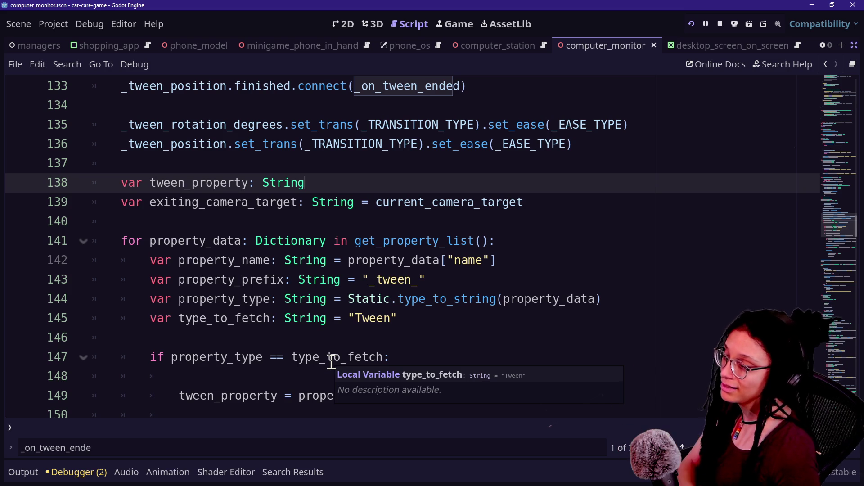
left_click(447, 339)
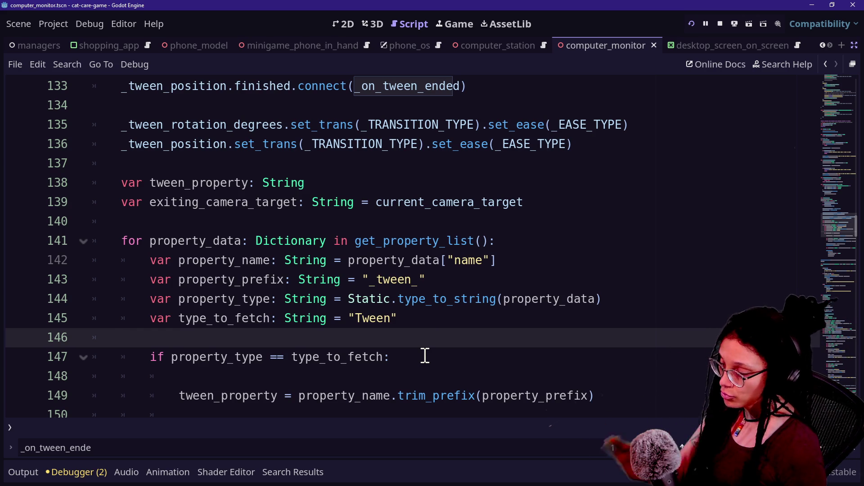
key("Down")
key("Down")
key("Down")
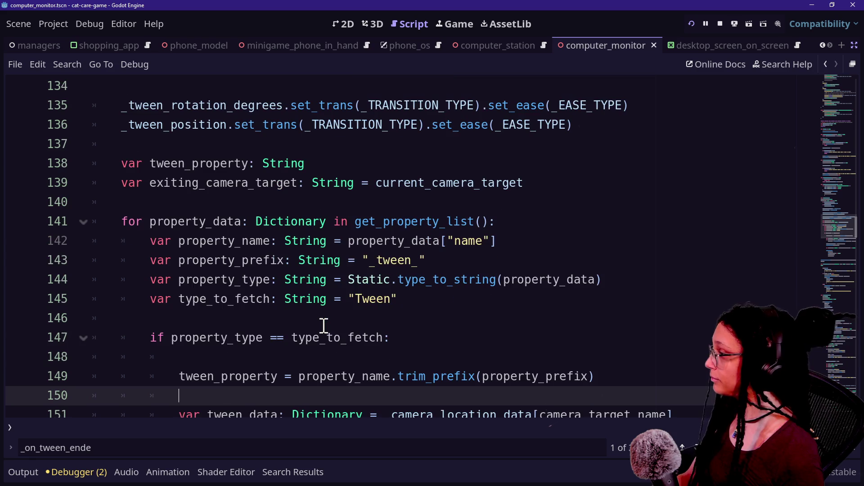
key("Down")
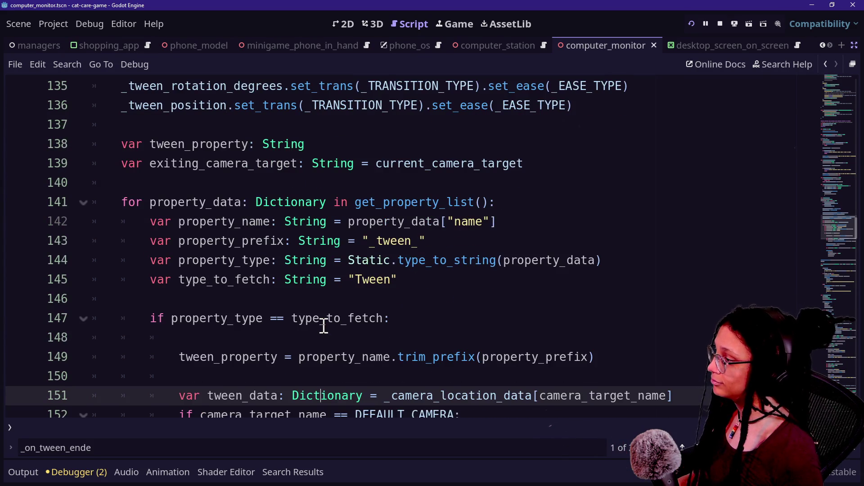
scroll(336, 325, "down", 1)
left_click(337, 266)
left_click(453, 333)
key("Down")
key("Down")
key("Down")
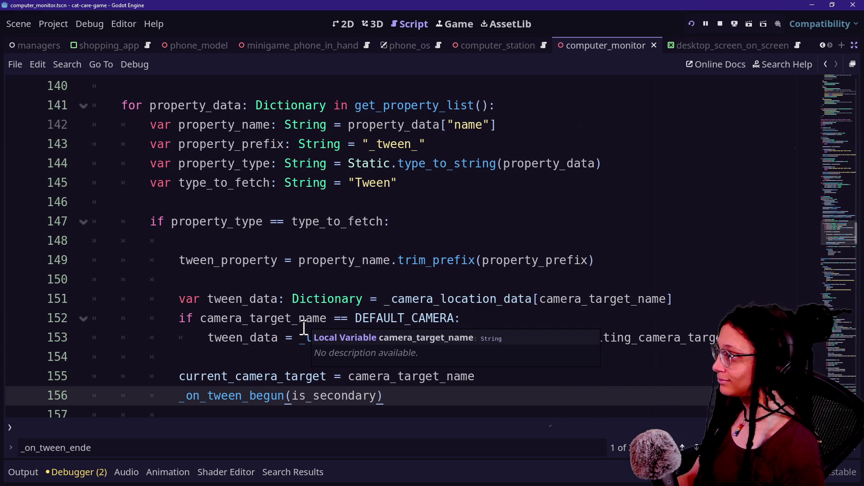
scroll(304, 329, "up", 2)
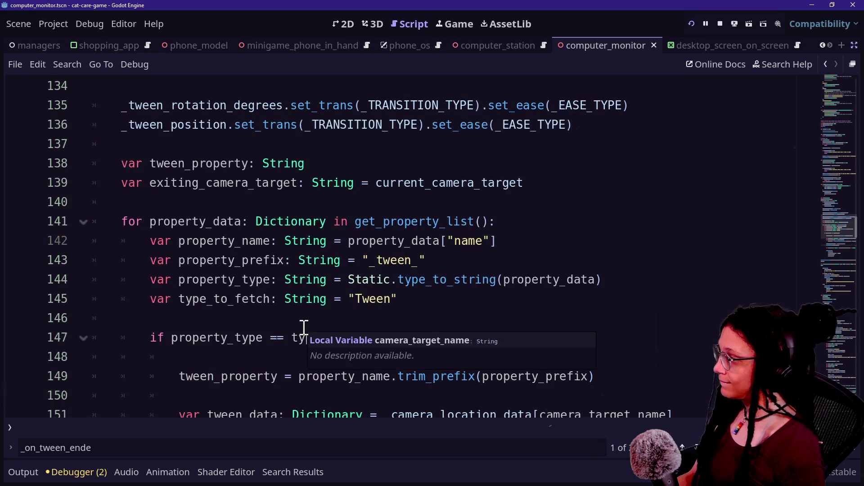
scroll(303, 329, "down", 3)
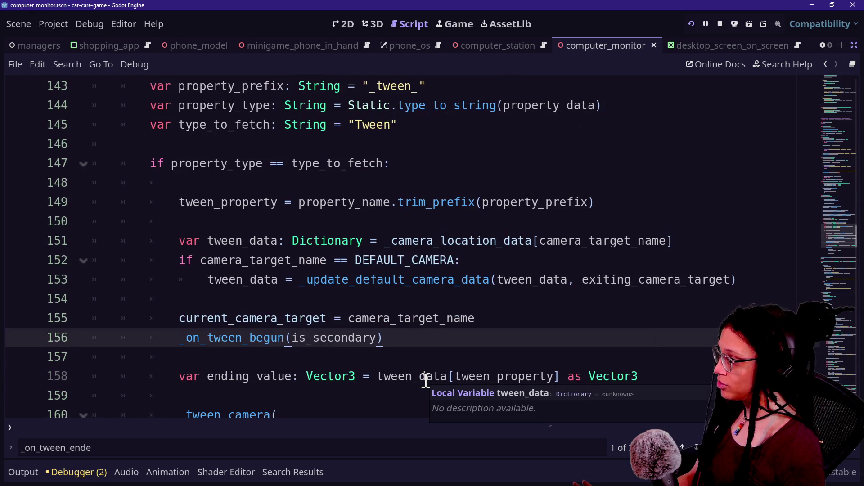
scroll(393, 291, "up", 1)
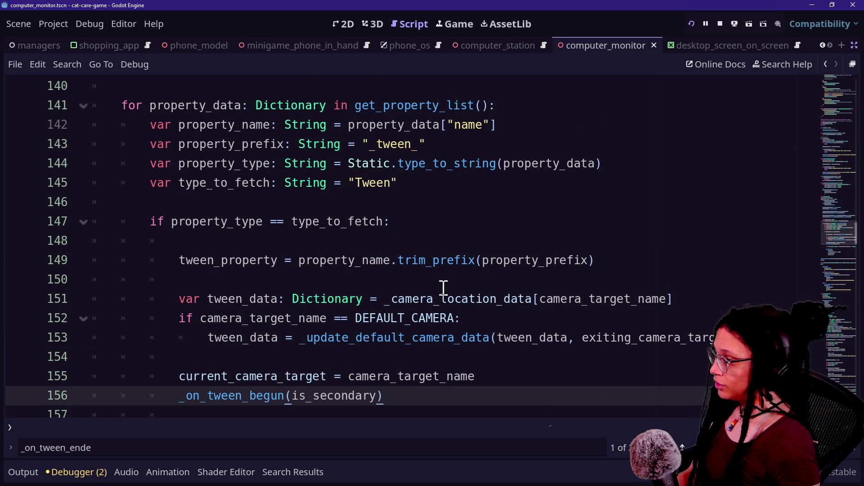
Step: Delete 'is_secondary: bool = false' from _switch_camera and rejoin the signature onto one line
scroll(381, 362, "down", 1)
scroll(381, 362, "up", 11)
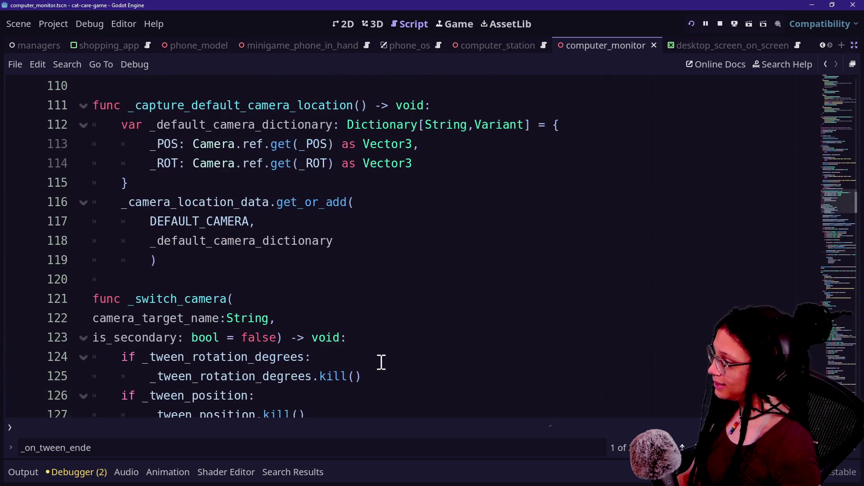
mouse_move(93, 338)
left_mouse_down()
mouse_move(226, 318)
mouse_move(266, 338)
left_mouse_up()
key("BackSpace")
key("BackSpace")
key("Delete")
key("BackSpace")
Step: Review the _transition_speed declarations and place the caret at the end of #endregion
scroll(439, 195, "up", 15)
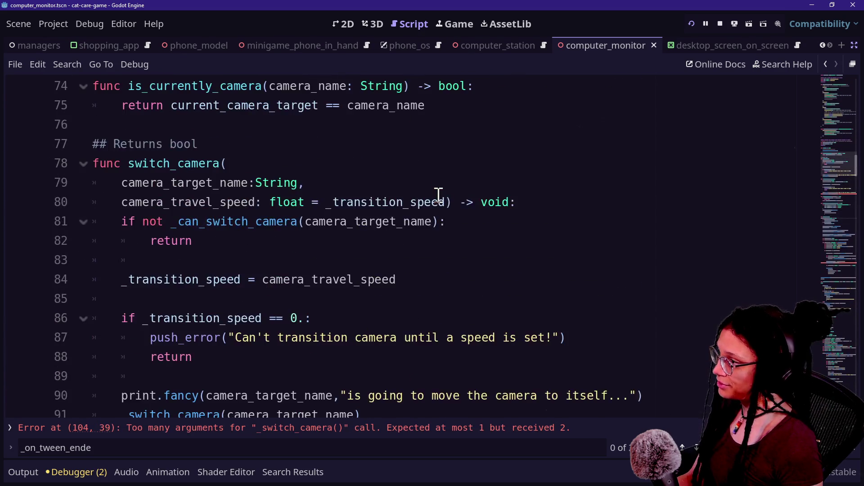
scroll(439, 195, "up", 15)
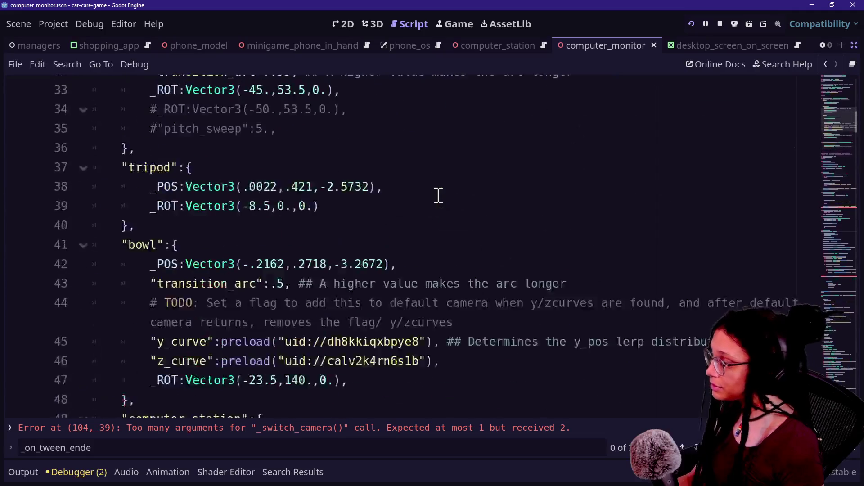
scroll(439, 195, "down", 2)
scroll(439, 196, "up", 2)
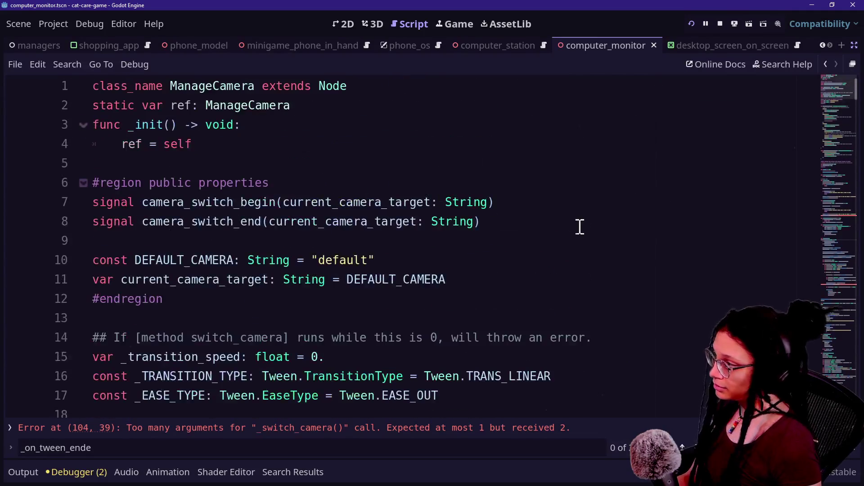
left_click(491, 155)
scroll(493, 231, "down", 1)
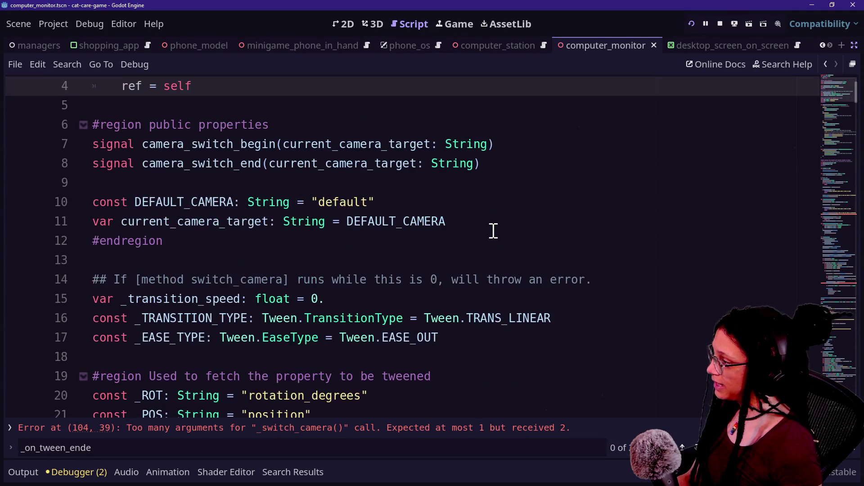
left_click(372, 256)
left_click(426, 299)
left_click_drag(401, 318, 386, 235)
left_click_drag(402, 279, 416, 302)
left_click(352, 336)
scroll(352, 315, "down", 2)
left_click(349, 297)
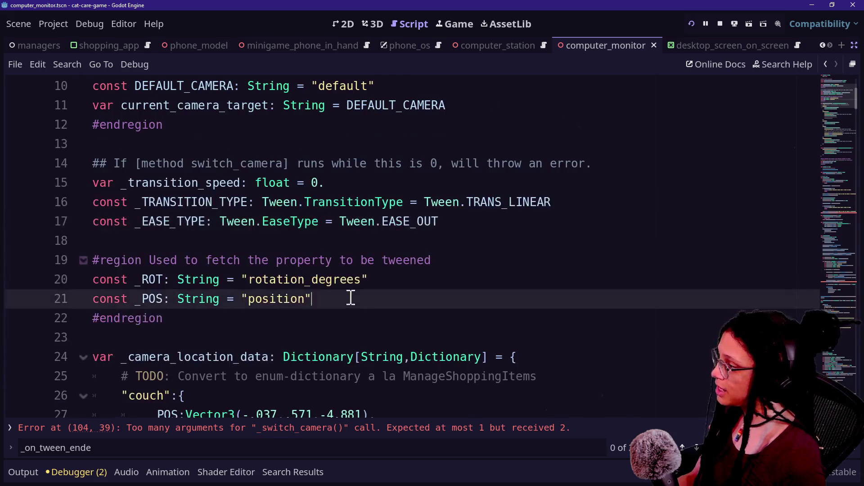
Step: Declare 'var _secondary_movement: bool = false' on line 24, below the #endregion
key("Down")
key("Return")
key("Return")
type("var secondary_")
scroll(388, 211, "down", 2)
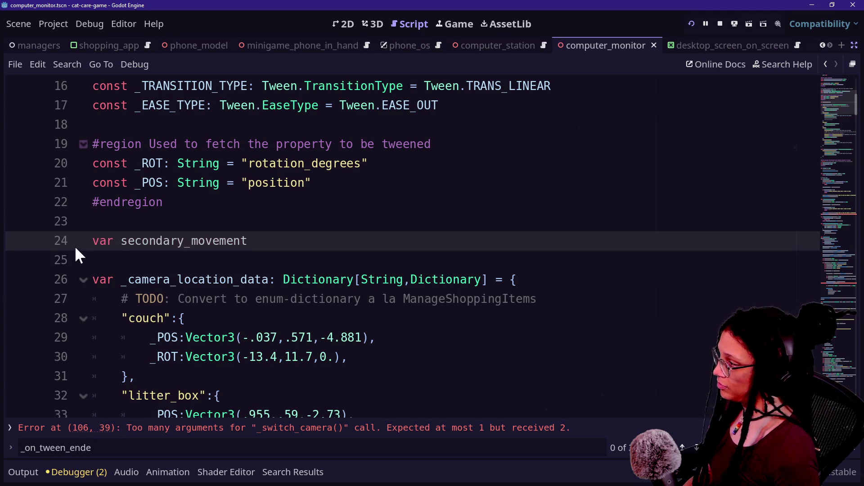
type("_")
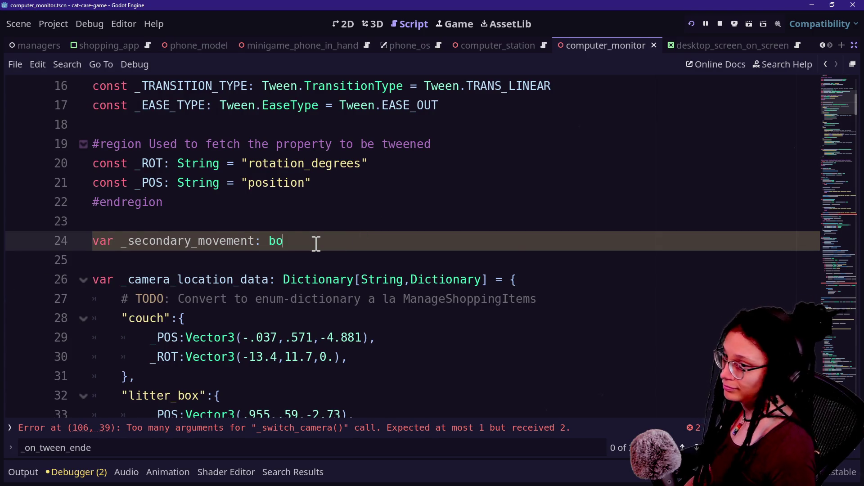
type("ol")
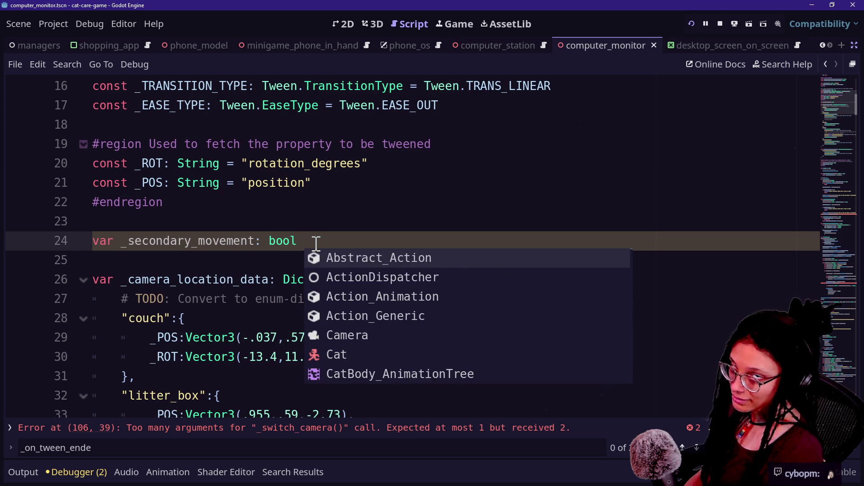
type(" f")
key("BackSpace")
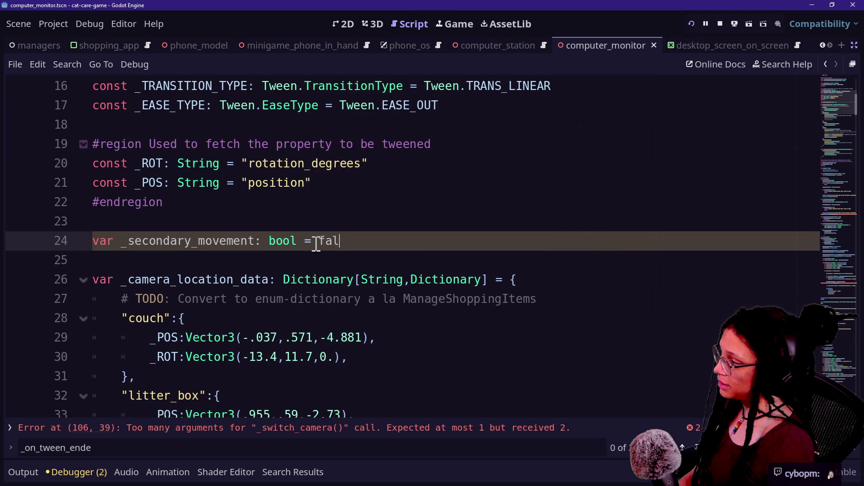
left_click(183, 254)
scroll(184, 255, "down", 15)
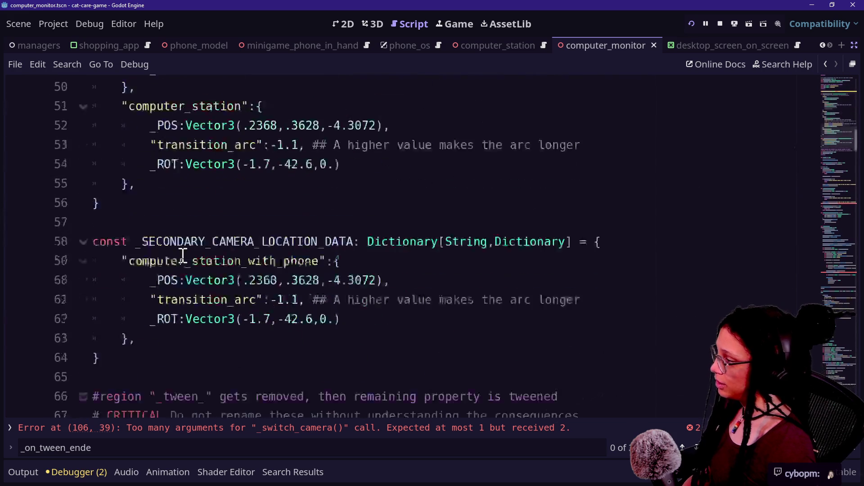
Step: Add '_secondary_movement = false' after the early return in switch_camera
scroll(183, 255, "down", 4)
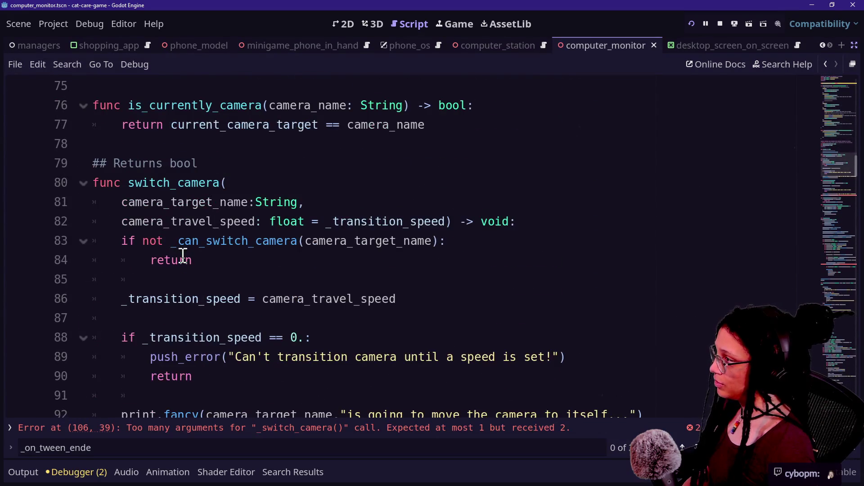
scroll(183, 255, "up", 3)
scroll(184, 255, "down", 1)
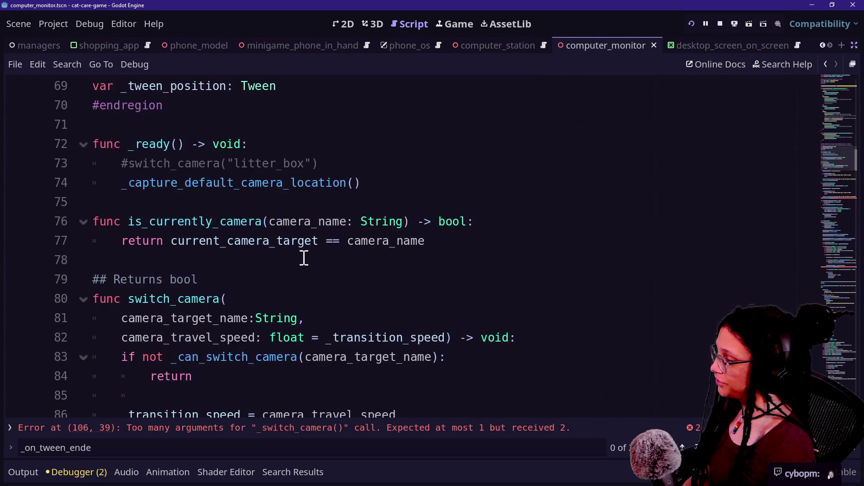
scroll(304, 258, "down", 1)
left_click(338, 318)
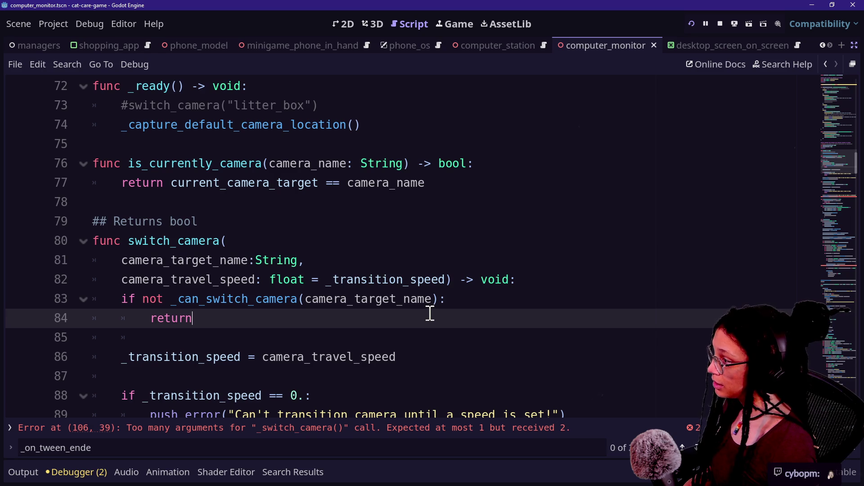
key("Return")
key("Return")
key("BackSpace")
key("Return")
type("s")
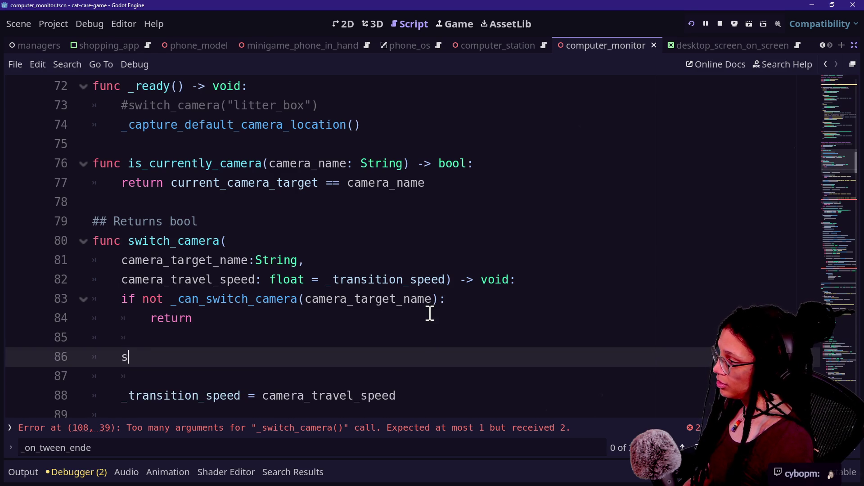
key("BackSpace")
type("_se")
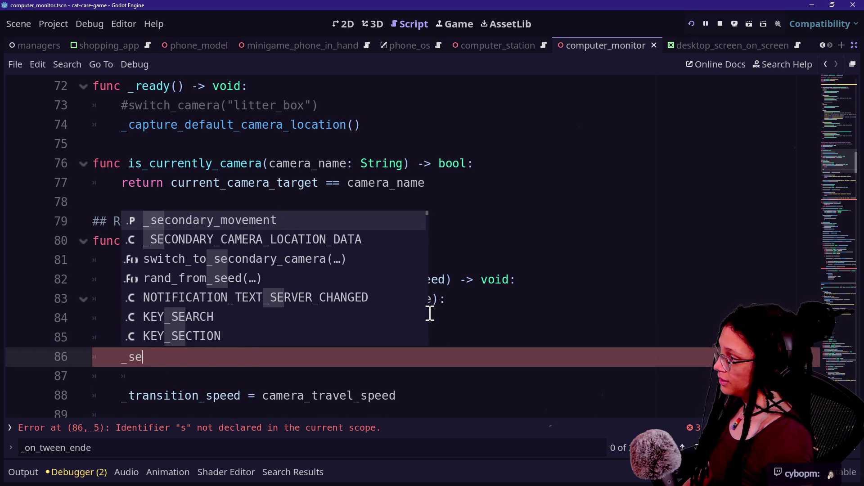
key("Return")
type("alse")
Step: Set _secondary_movement to true in switch_to_secondary_camera and remove the true argument from _switch_camera
left_click_drag(338, 365, 336, 341)
key("ctrl+c")
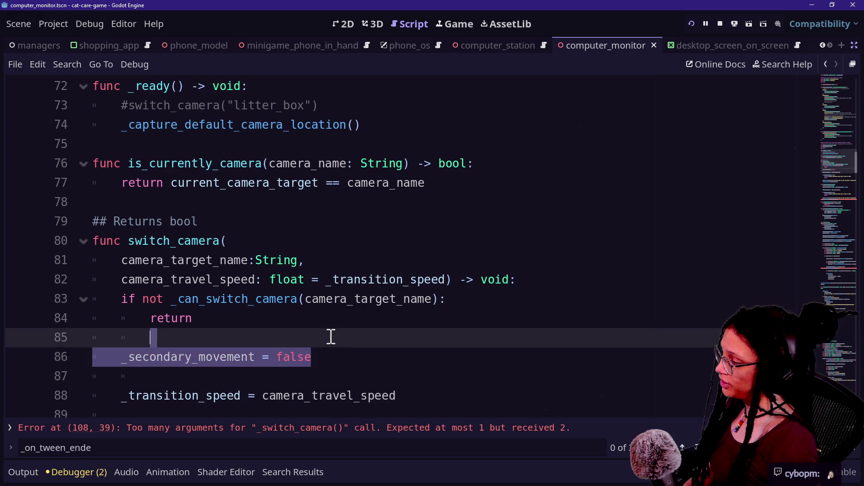
scroll(331, 337, "down", 8)
left_click_drag(293, 87, 360, 110)
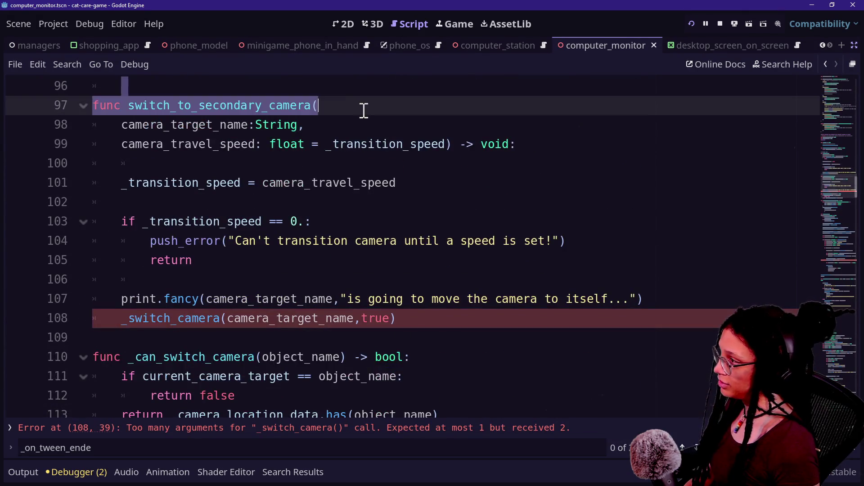
left_click(526, 171)
key("ctrl+v")
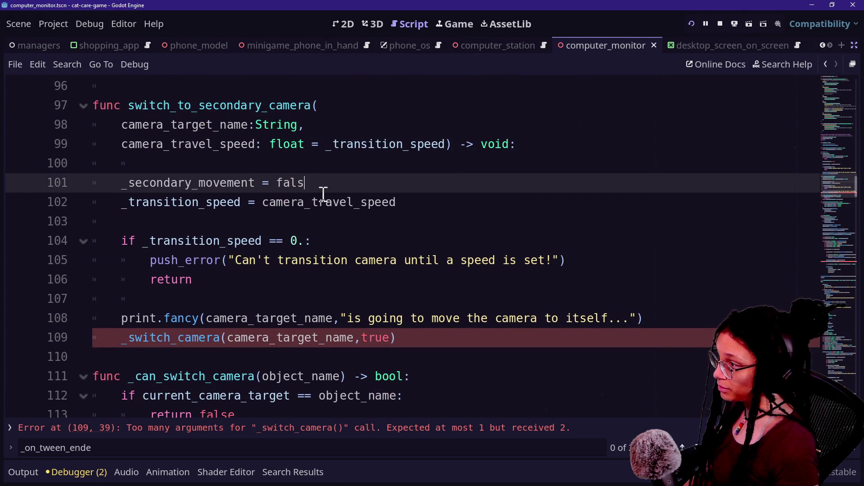
key("Return")
key("Down")
key("Down")
key("Down")
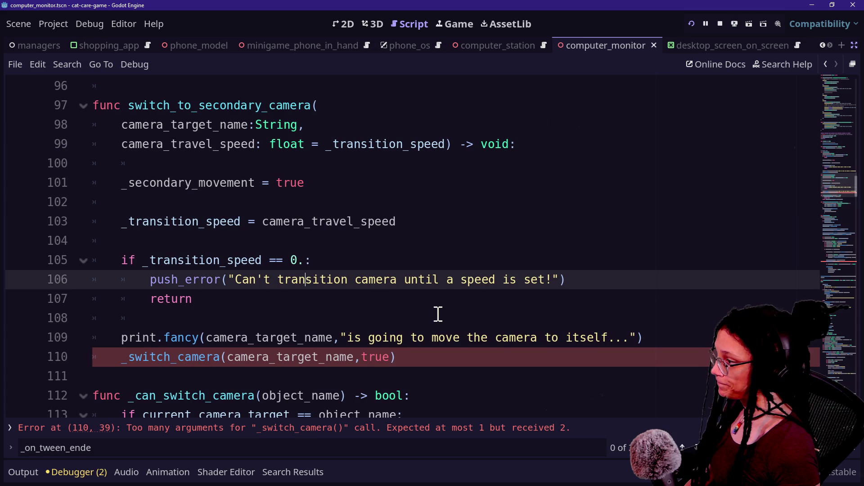
double_click(375, 357)
key("BackSpace")
key("BackSpace")
key("Up")
key("Up")
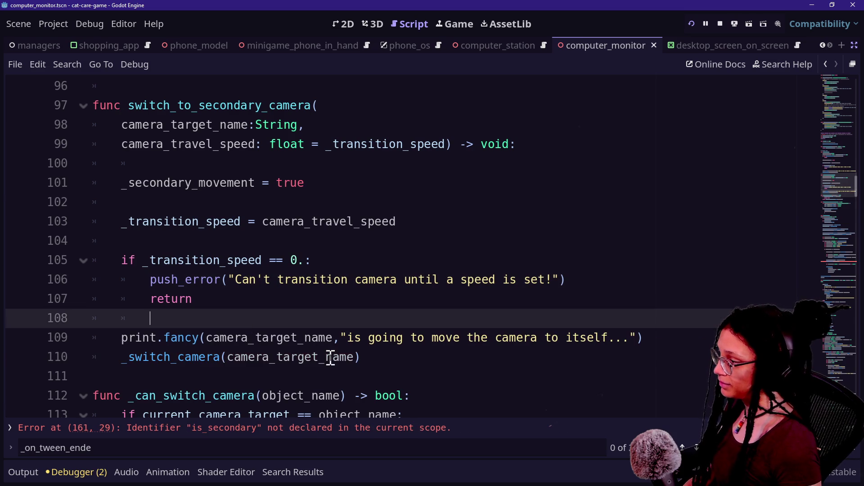
Step: Delete the is_secondary argument at the _on_tween_begun error line
scroll(330, 358, "down", 3)
scroll(330, 357, "down", 2)
left_click(318, 427)
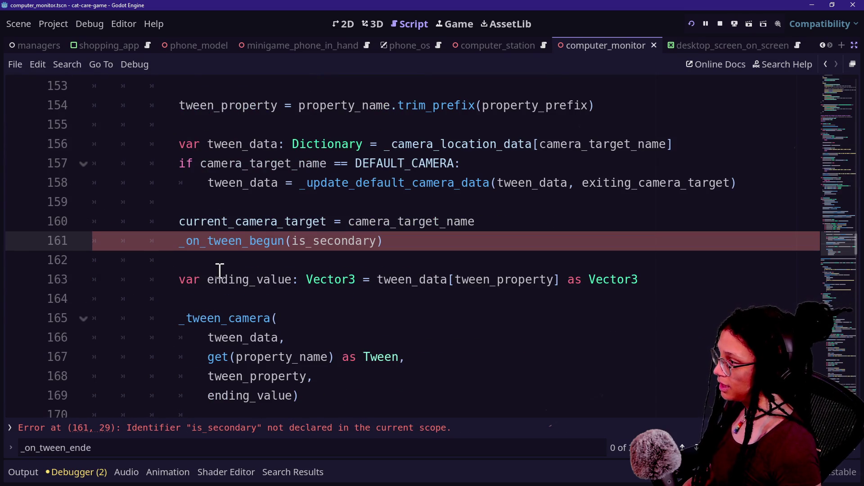
key("Delete")
key("Delete")
key("Delete")
key("BackSpace")
key("BackSpace")
key("BackSpace")
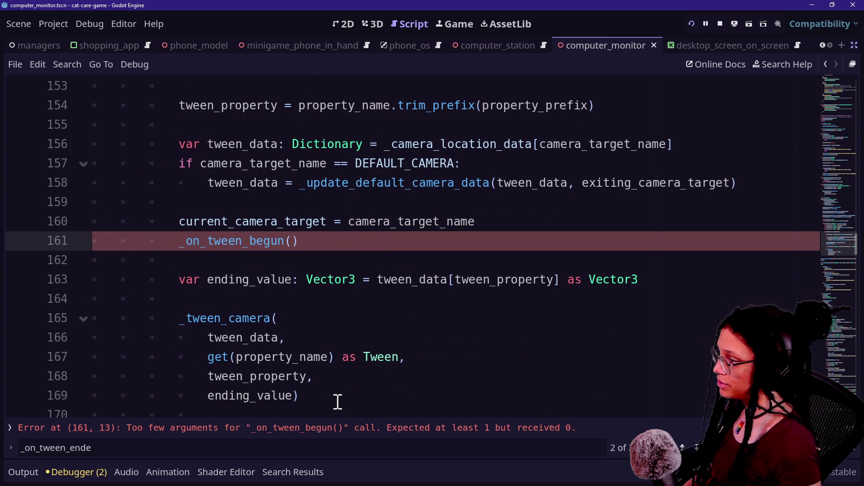
scroll(289, 303, "down", 2)
scroll(290, 303, "down", 11)
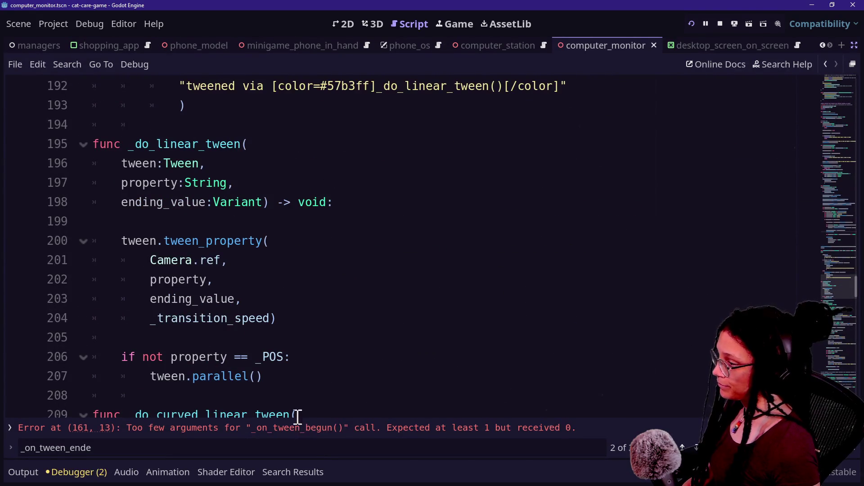
scroll(288, 351, "down", 15)
Step: Search for '_on_tween' and remove the is_secondary:bool parameter from _on_tween_begun
key("ctrl+f")
type("_")
key("BackSpace")
type("_on_tween")
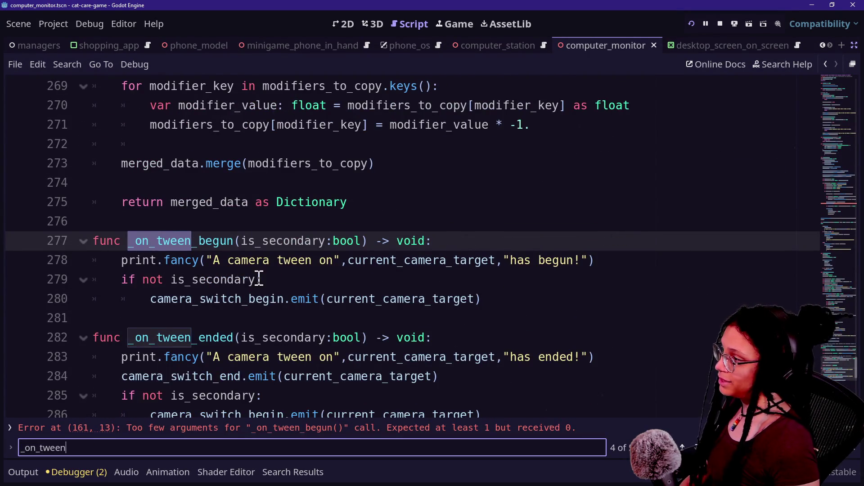
double_click(248, 241)
left_click(362, 241, "shift")
key("BackSpace")
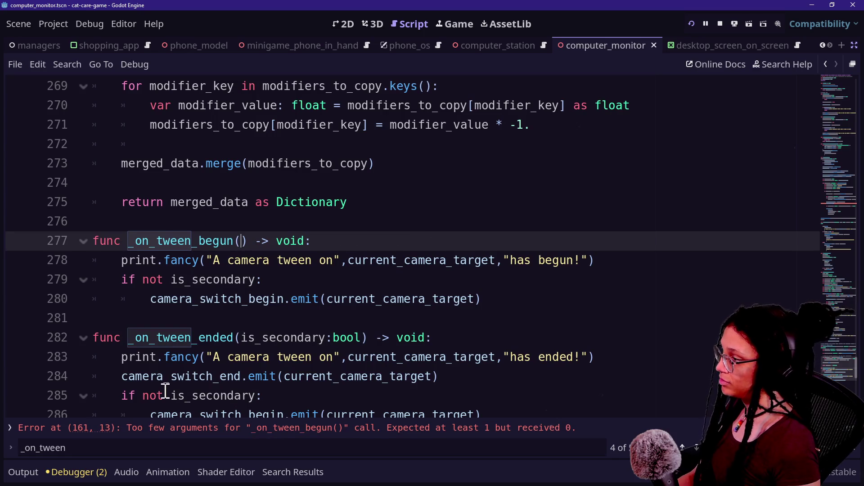
Step: Remove the is_secondary:bool parameter from _on_tween_ended, undoing a mistaken deletion
mouse_move(237, 337)
left_mouse_down()
mouse_move(363, 337)
mouse_move(247, 337)
left_mouse_up()
key("shift+Up")
key("BackSpace")
key("ctrl+z")
left_click(376, 338)
key("BackSpace")
left_click_drag(163, 338, 383, 376)
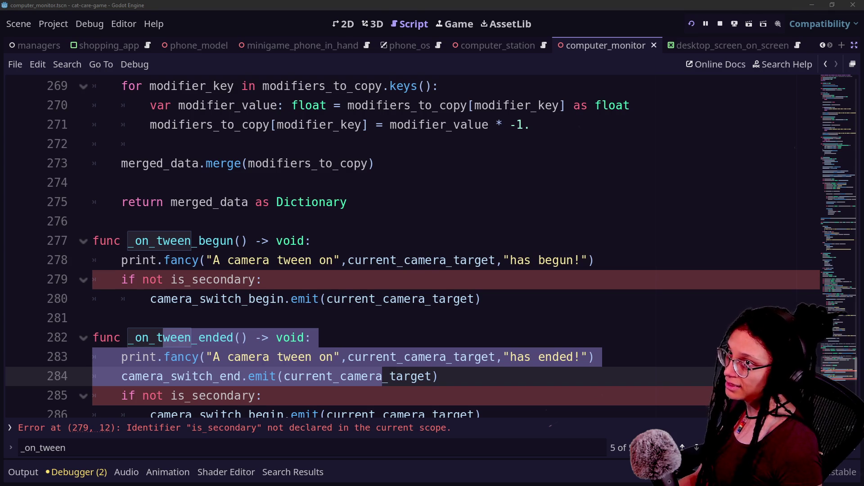
left_click(385, 299)
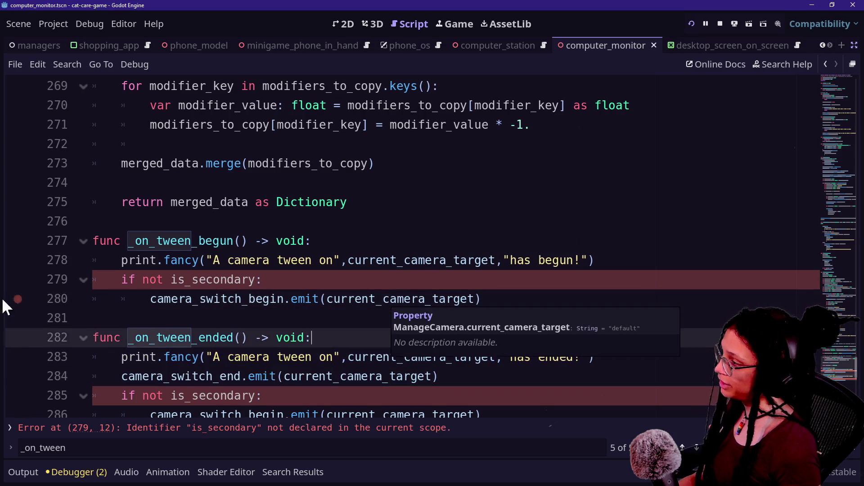
Step: Replace is_secondary with _secondary_movement in the line 279 check via autocomplete
left_click_drag(122, 280, 257, 284)
left_click(286, 282)
left_click_drag(171, 281, 257, 276)
type("second")
key("Return")
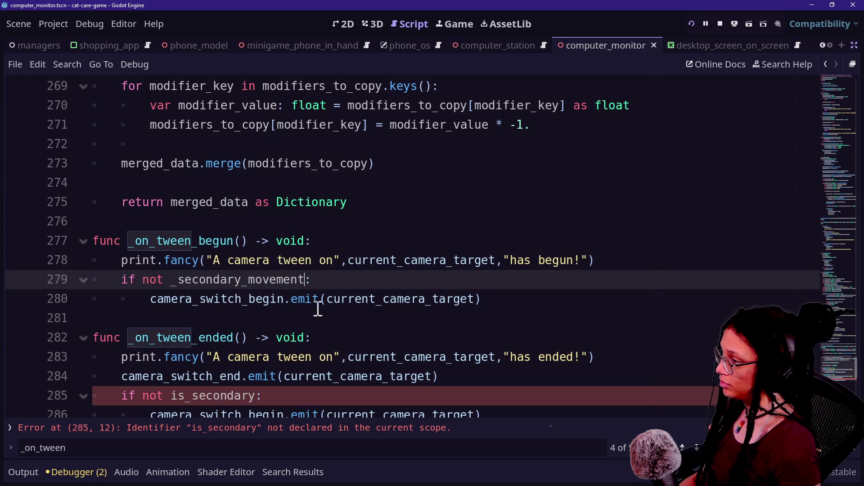
Step: Copy the 'if not _secondary_movement' check over the old is_secondary check on line 285
mouse_move(390, 280)
left_mouse_down()
mouse_move(632, 243)
mouse_move(631, 256)
left_mouse_up()
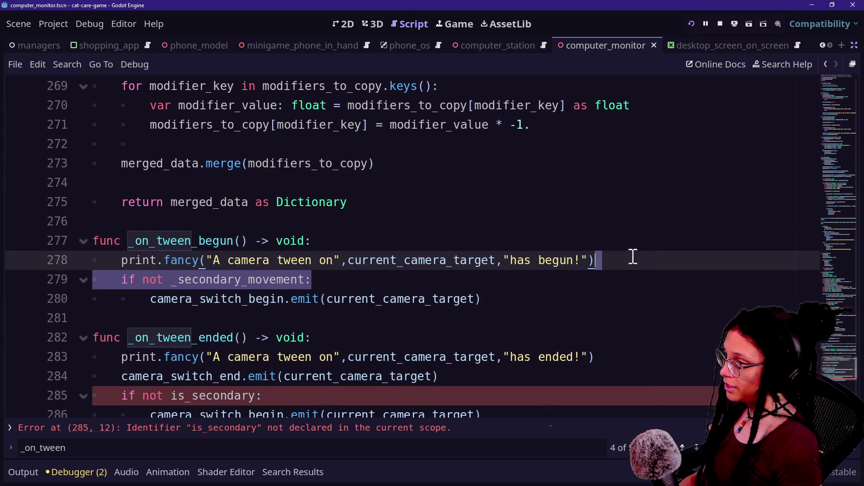
key("ctrl+c")
left_click_drag(490, 380, 490, 392)
key("ctrl+v")
left_click(289, 377)
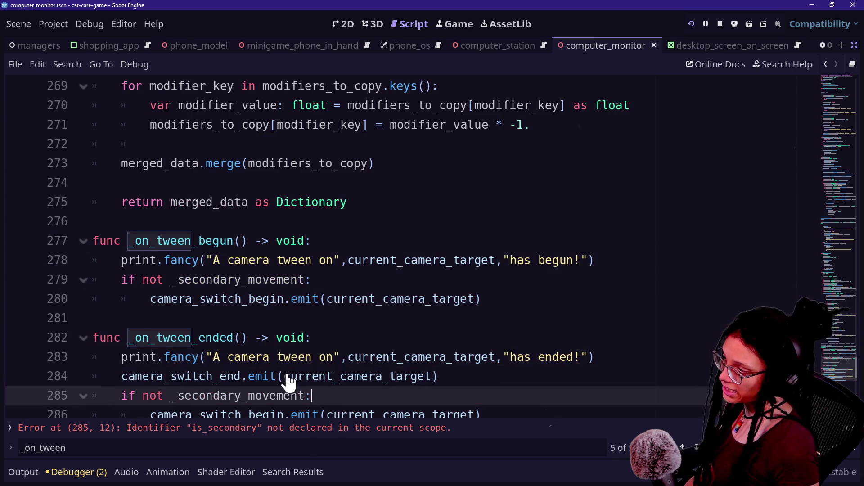
left_click_drag(135, 338, 300, 378)
left_click(300, 377)
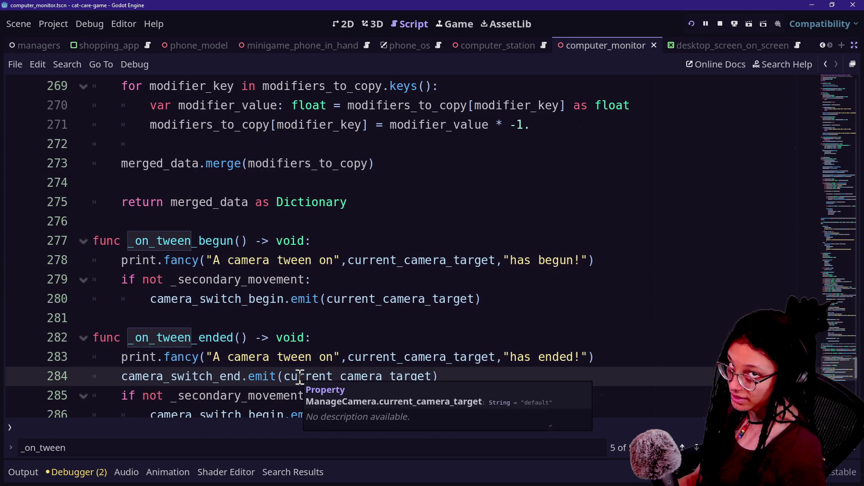
scroll(299, 378, "down", 2)
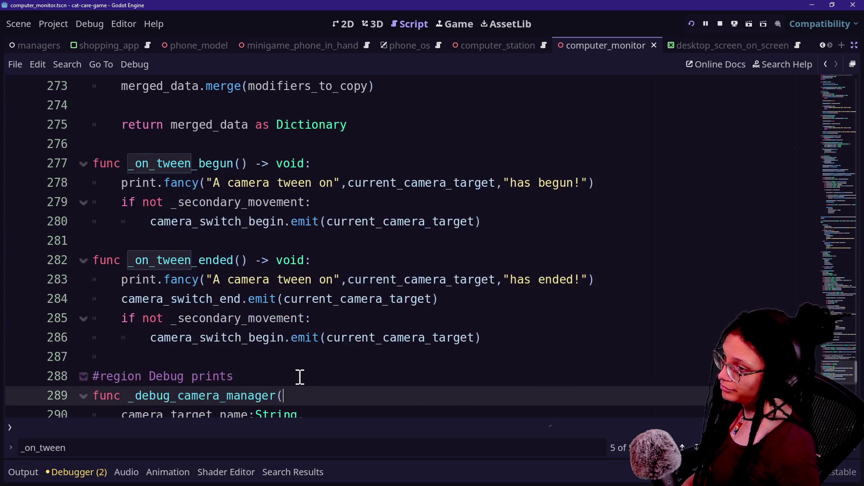
Step: Save the camera script with the updated tween callbacks
left_click(297, 374)
key("ctrl+s")
left_click(357, 337)
left_click(357, 310)
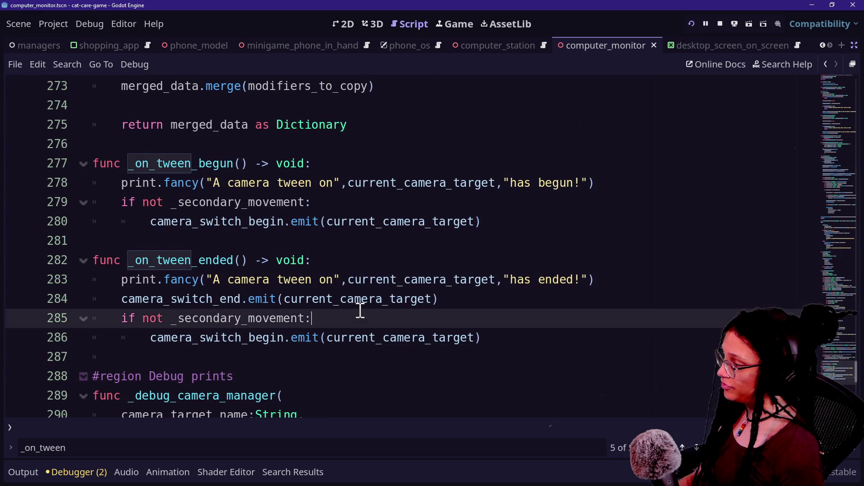
scroll(360, 310, "up", 5)
scroll(360, 310, "up", 10)
scroll(360, 310, "down", 10)
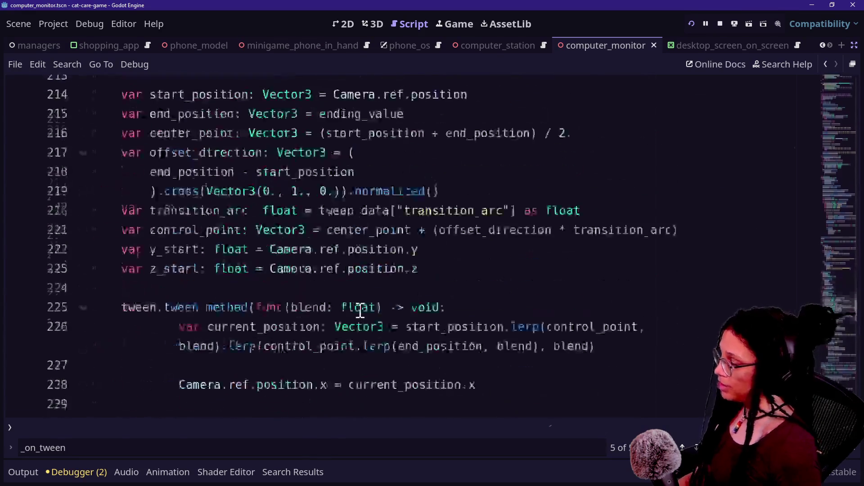
scroll(360, 310, "up", 15)
scroll(361, 310, "down", 5)
scroll(361, 310, "up", 1)
Step: Search the script for 'emit' and step through the matches
key("ctrl+f")
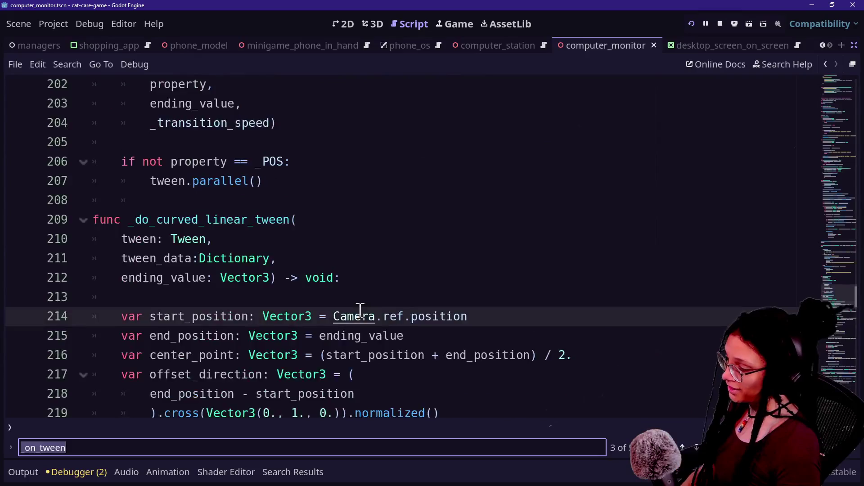
type("emit")
key("Return")
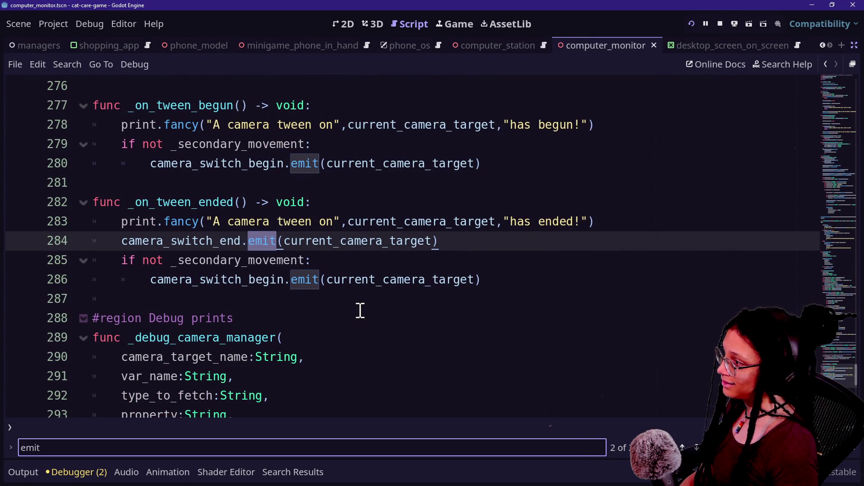
key("Return")
key("Return")
key("Return")
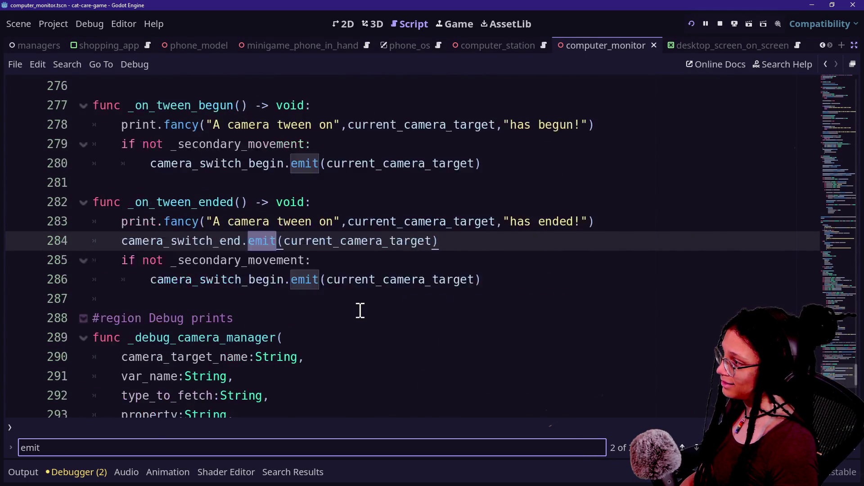
scroll(361, 309, "up", 20)
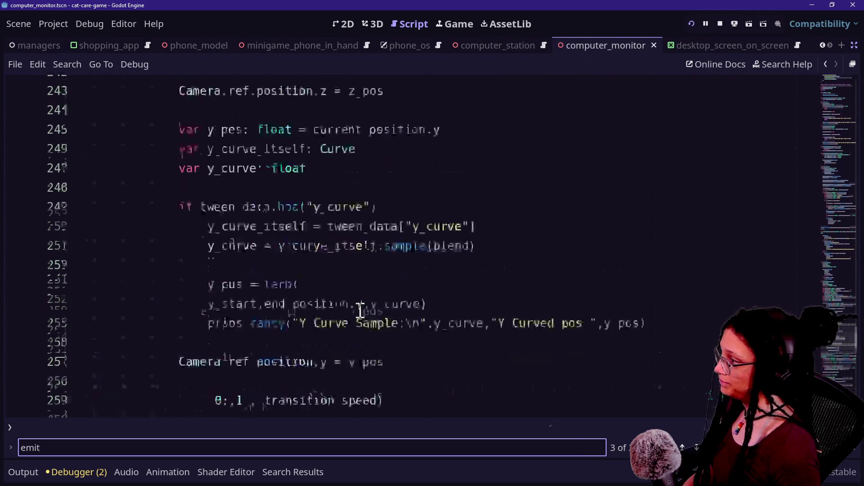
scroll(360, 309, "down", 2)
scroll(361, 310, "up", 5)
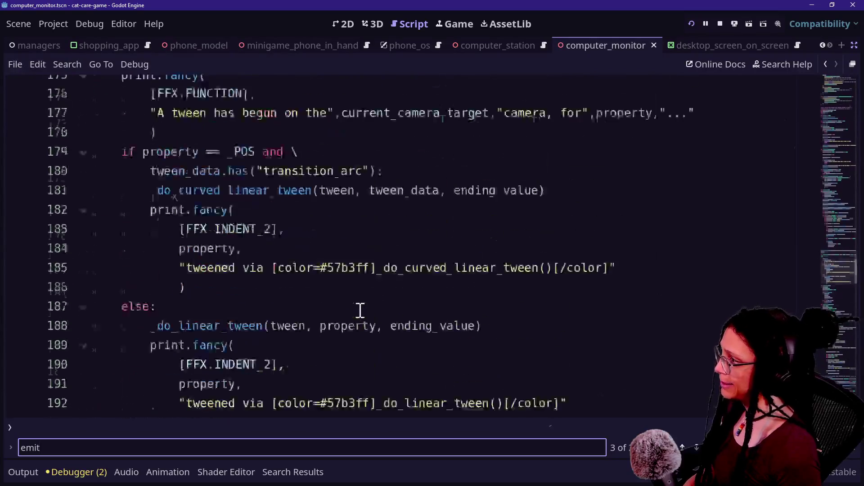
Step: Search for 'second' to reach the switch functions and the secondary camera's position
key("ctrl+f")
type("swcondar")
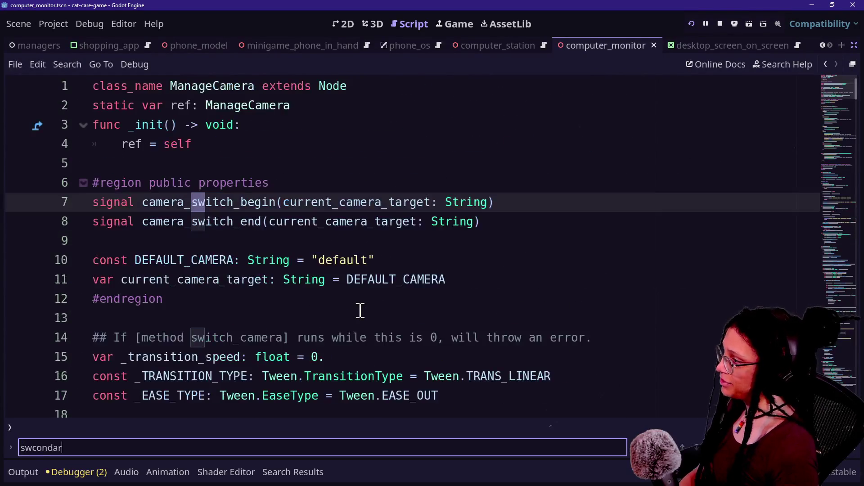
key("BackSpace")
key("BackSpace")
key("BackSpace")
type("econd")
key("Return")
key("Return")
key("Return")
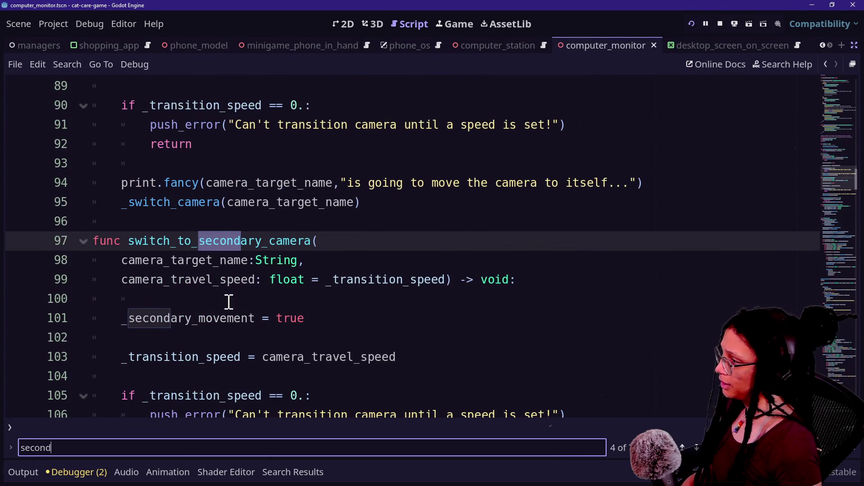
scroll(247, 289, "down", 3)
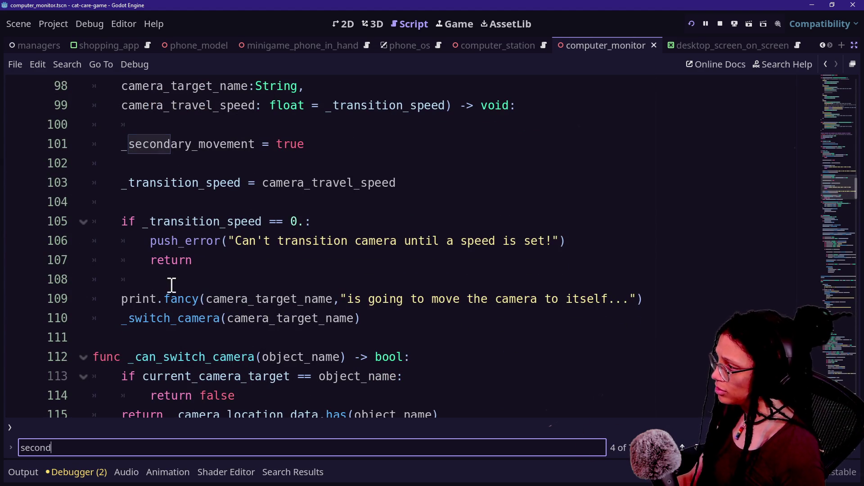
scroll(467, 317, "up", 11)
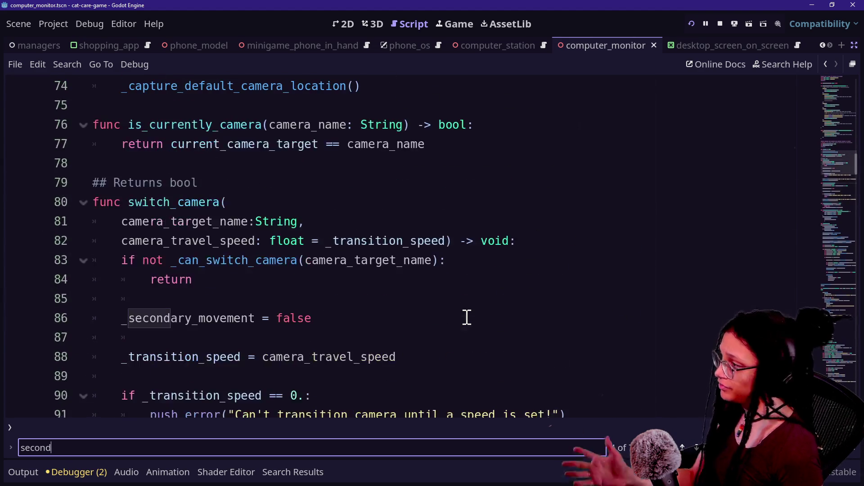
scroll(466, 317, "up", 5)
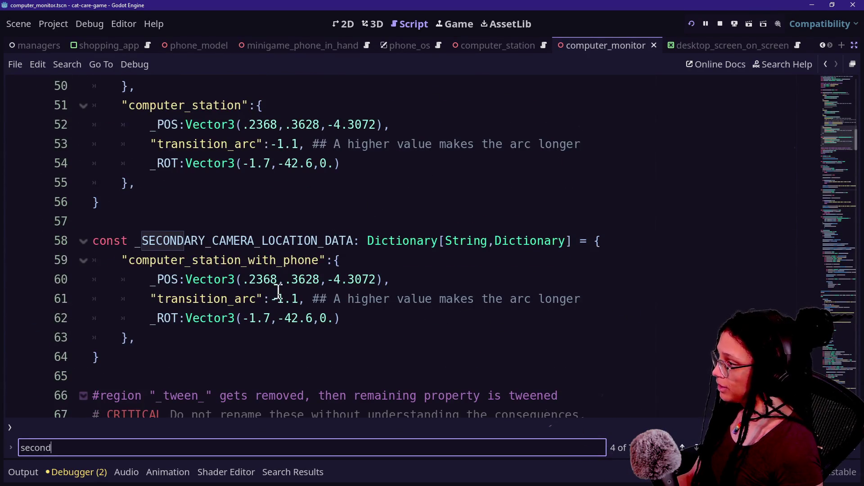
left_click(249, 280)
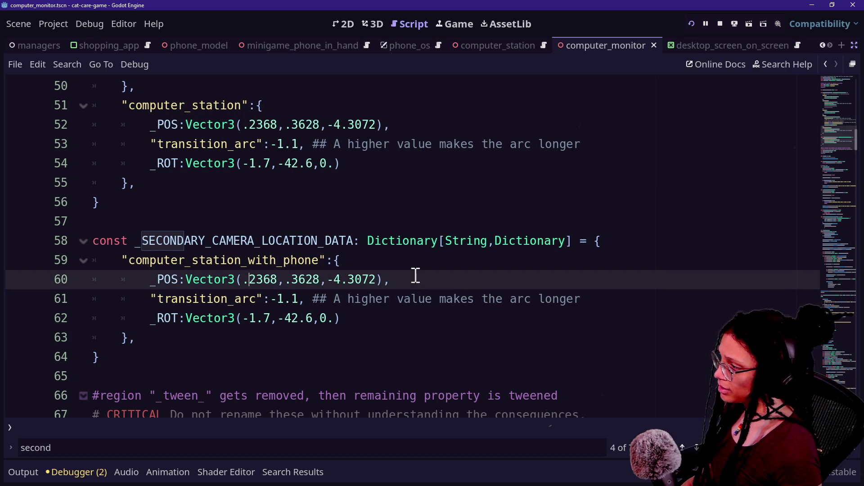
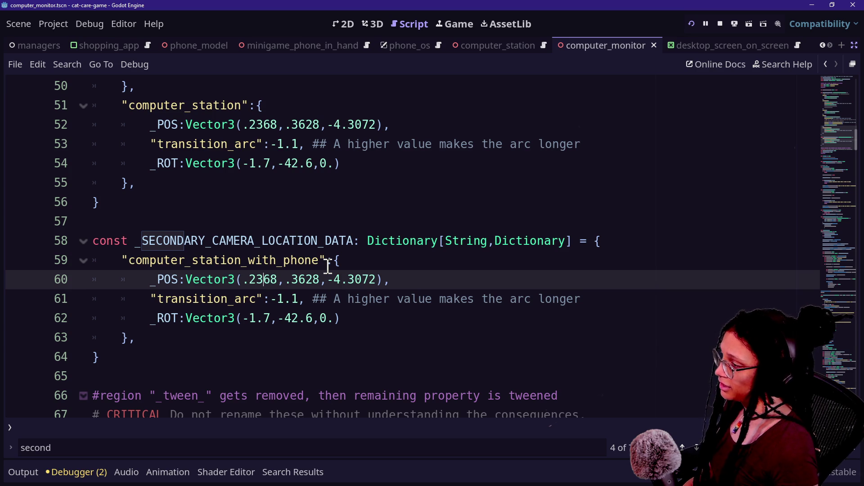
Step: Review the computer_station_with_phone position values in the script, then switch to the running game view
left_click_drag(256, 280, 375, 287)
left_click(375, 287)
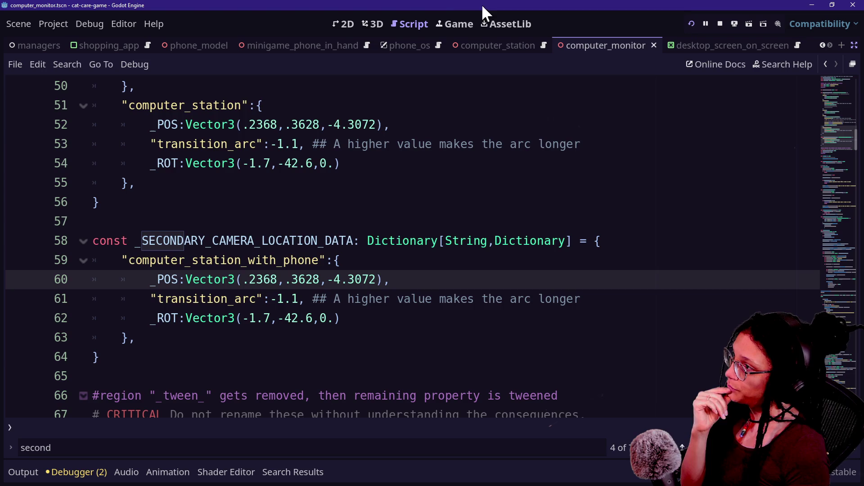
left_click(455, 23)
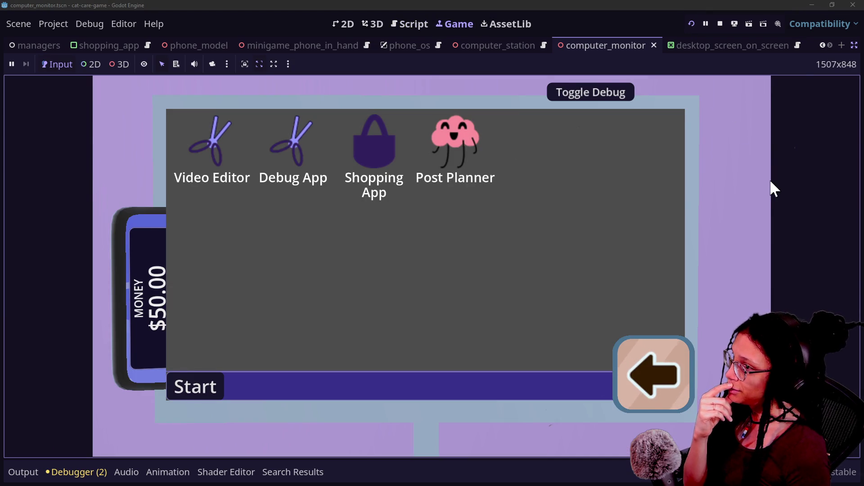
Step: Restore the editor docks, select the remote camera, and set its z position to -4.2872
left_click(854, 46)
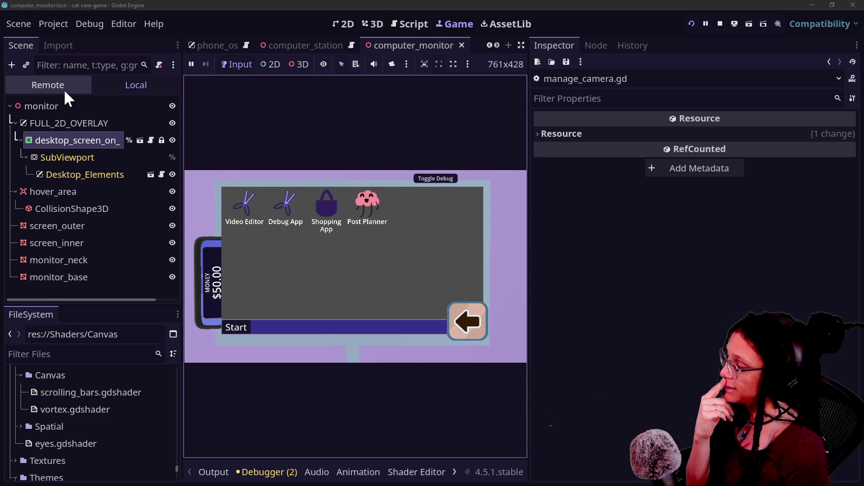
left_click(78, 86)
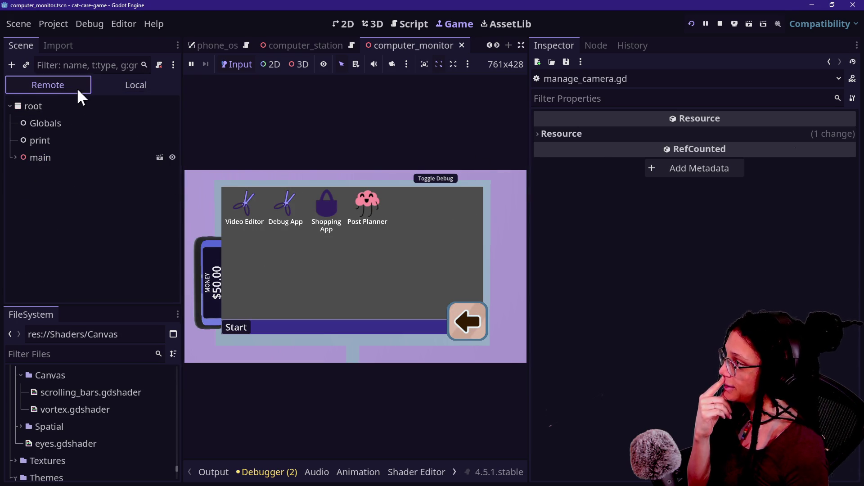
left_click(16, 160)
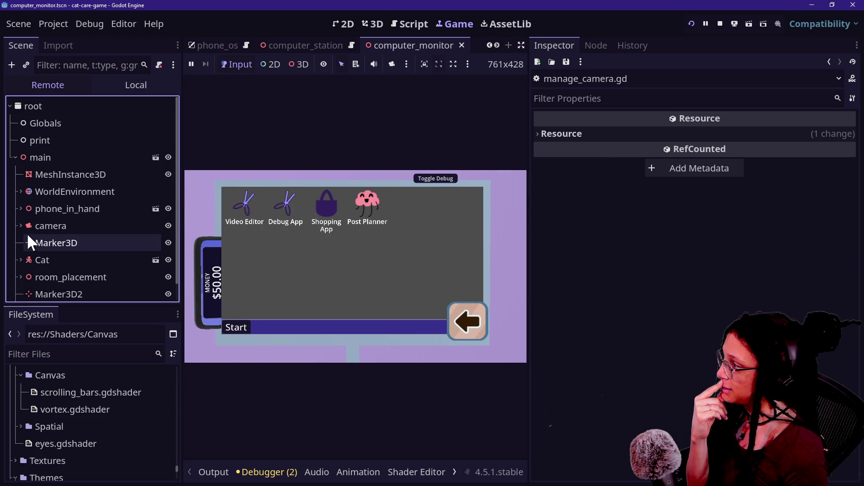
left_click(27, 224)
scroll(682, 273, "down", 6)
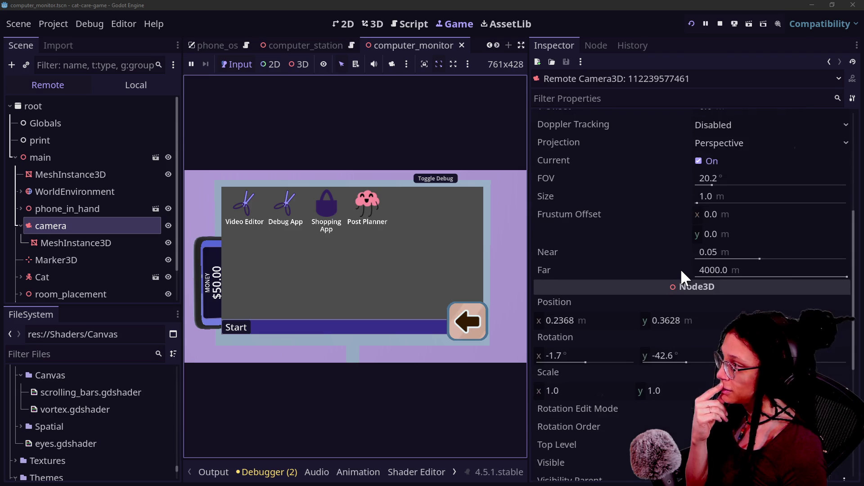
scroll(682, 273, "down", 4)
scroll(681, 275, "down", 4)
scroll(681, 275, "up", 8)
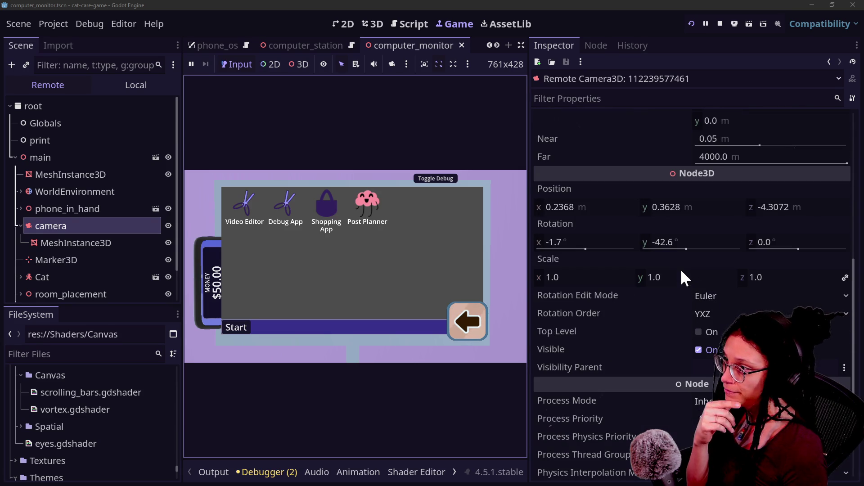
mouse_move(801, 207)
left_mouse_down()
mouse_move(760, 207)
mouse_move(790, 207)
left_mouse_up()
mouse_move(804, 216)
left_mouse_down()
mouse_move(797, 215)
mouse_move(805, 216)
left_mouse_up()
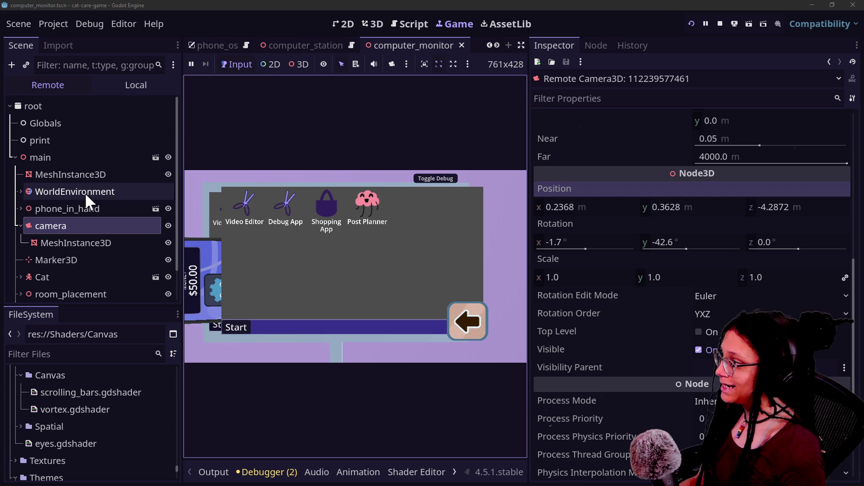
Step: Filter the remote scene tree for 'oy' and hide the third FULL_2D_OVERLAY to reveal the phone
scroll(143, 245, "down", 1)
scroll(141, 236, "down", 1)
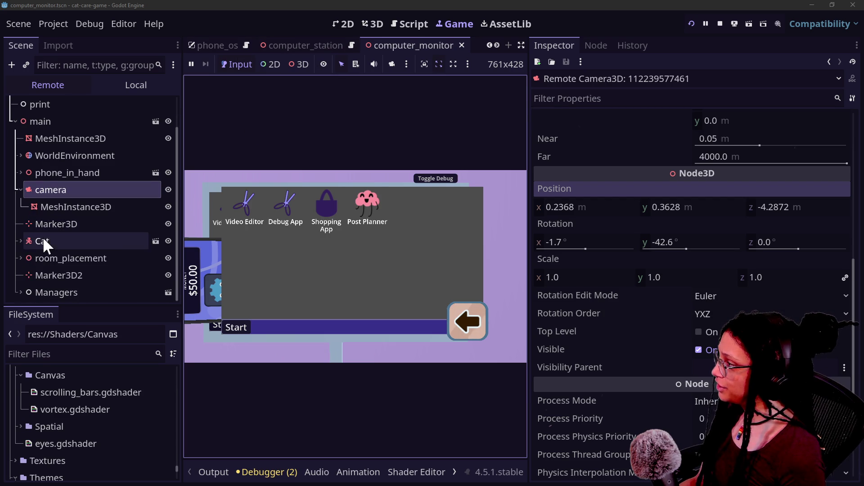
left_click(20, 257)
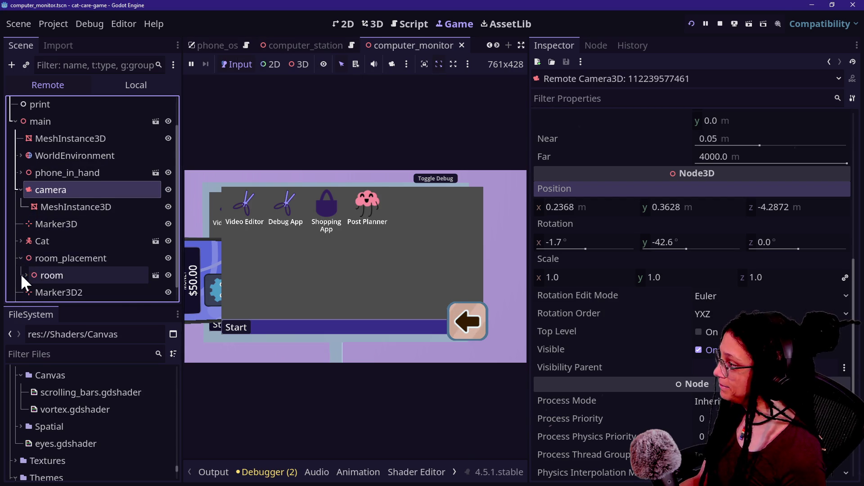
scroll(20, 270, "down", 1)
left_click(26, 258)
scroll(29, 263, "down", 3)
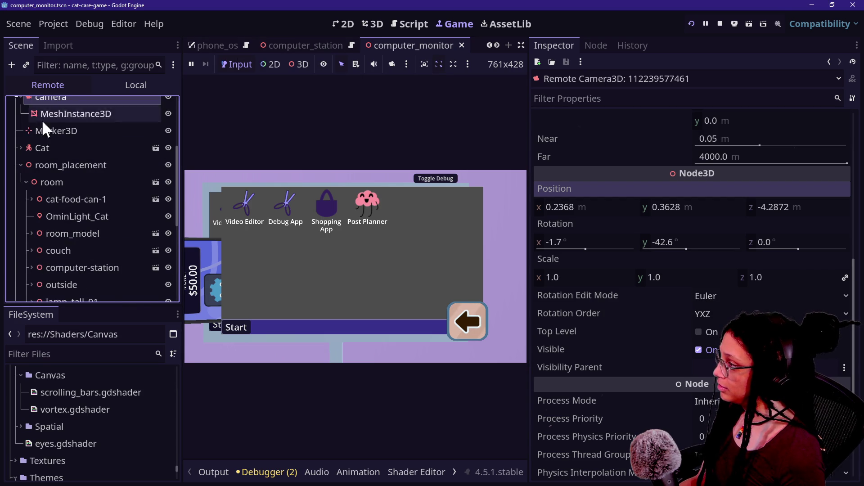
scroll(67, 119, "up", 5)
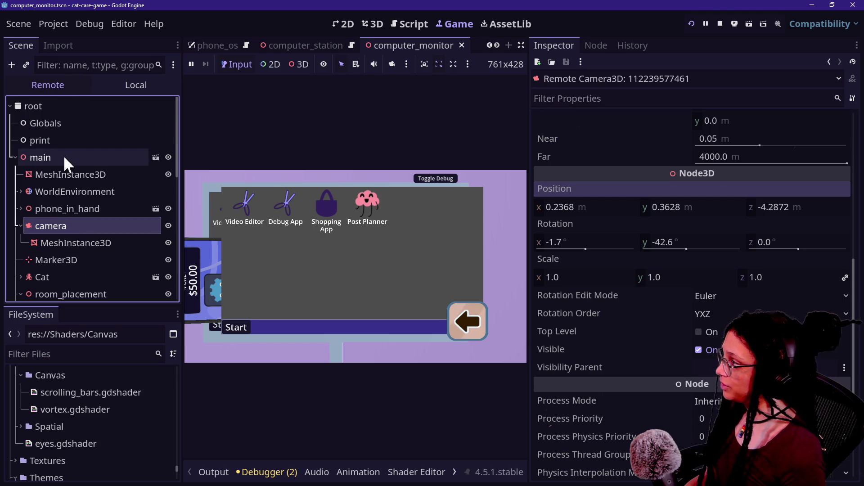
left_click(85, 64)
type("overlay")
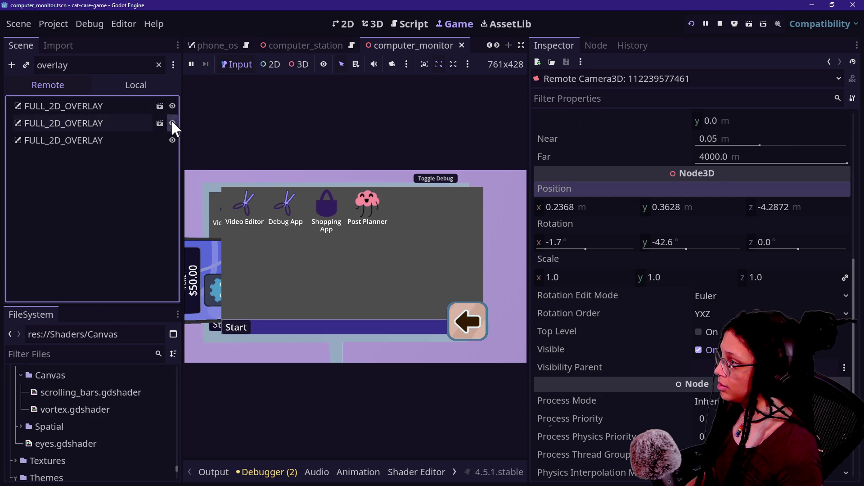
left_click(172, 139)
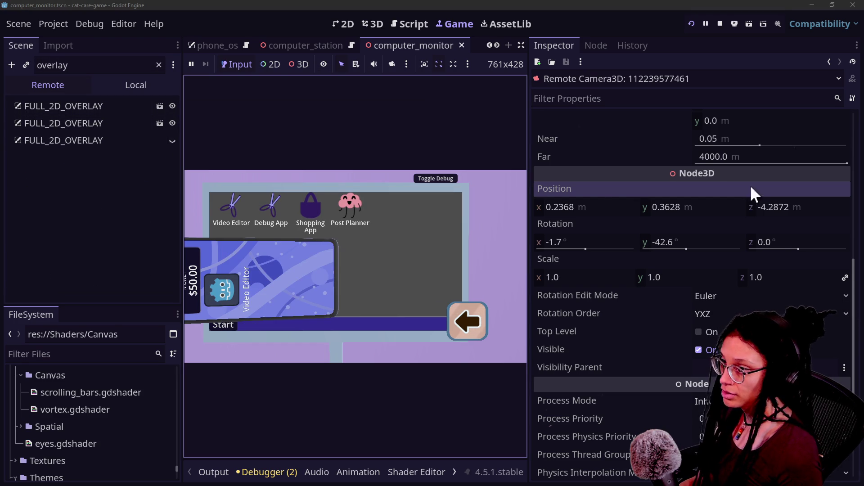
Step: Lower the camera's x position to 0.2208 and change the tree filter to 'ph'
mouse_move(594, 209)
left_mouse_down()
mouse_move(576, 208)
mouse_move(586, 209)
left_mouse_up()
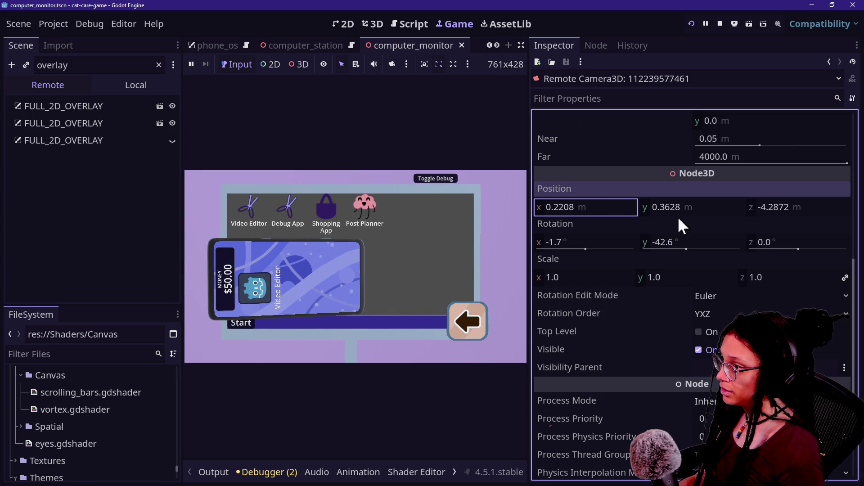
double_click(99, 66)
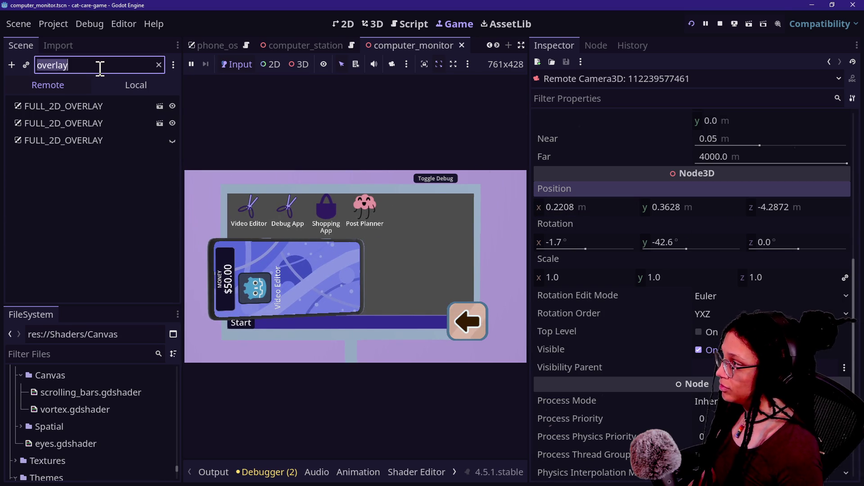
type("phone")
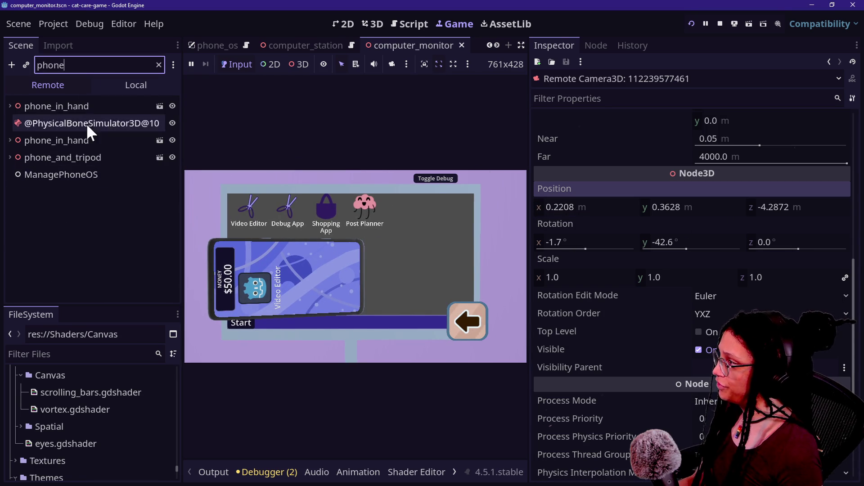
Step: Select the second phone_in_hand node, reset its y rotation to 0°, and roughly position it
left_click(168, 139)
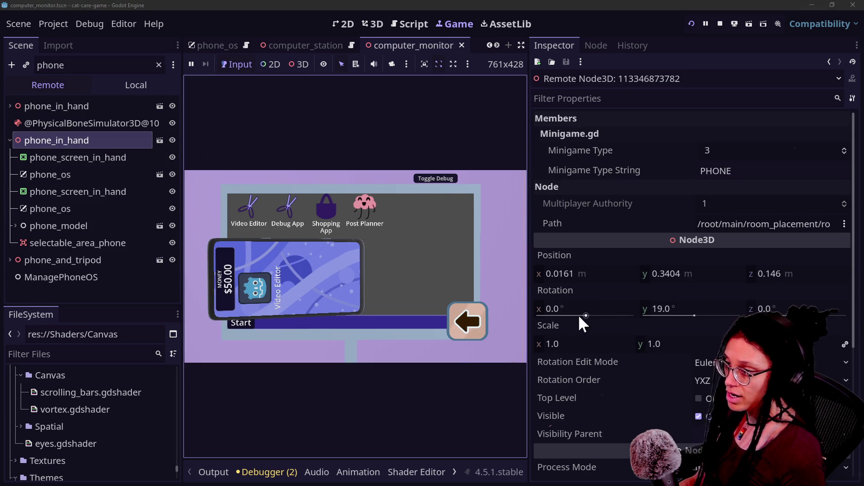
left_click(665, 315)
mouse_move(678, 274)
left_mouse_down()
mouse_move(662, 273)
mouse_move(679, 274)
left_mouse_up()
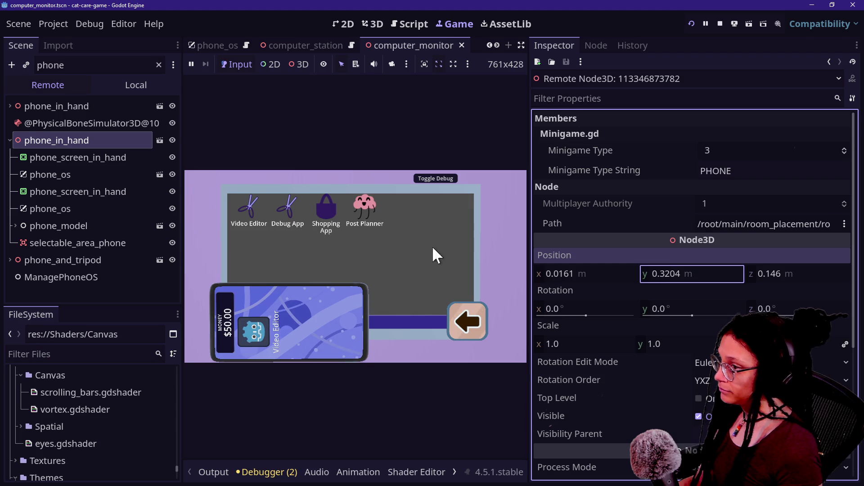
mouse_move(766, 279)
left_mouse_down()
mouse_move(727, 279)
mouse_move(754, 279)
left_mouse_up()
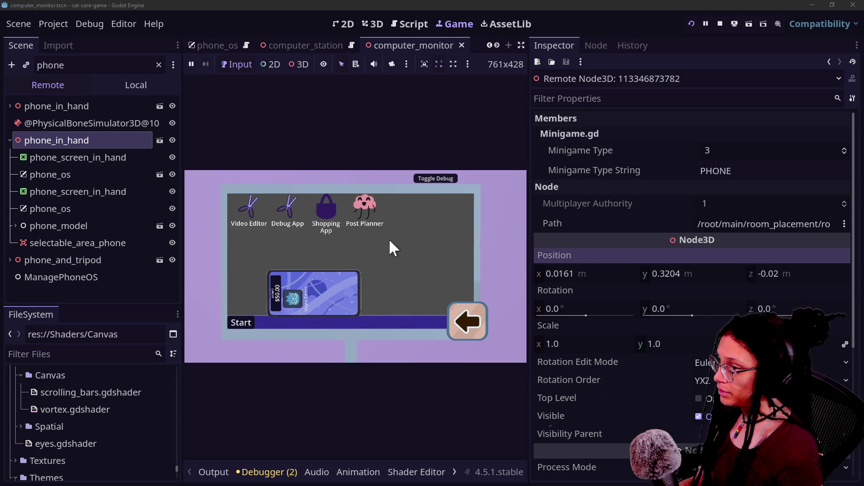
mouse_move(581, 277)
left_mouse_down()
mouse_move(562, 276)
mouse_move(573, 277)
left_mouse_up()
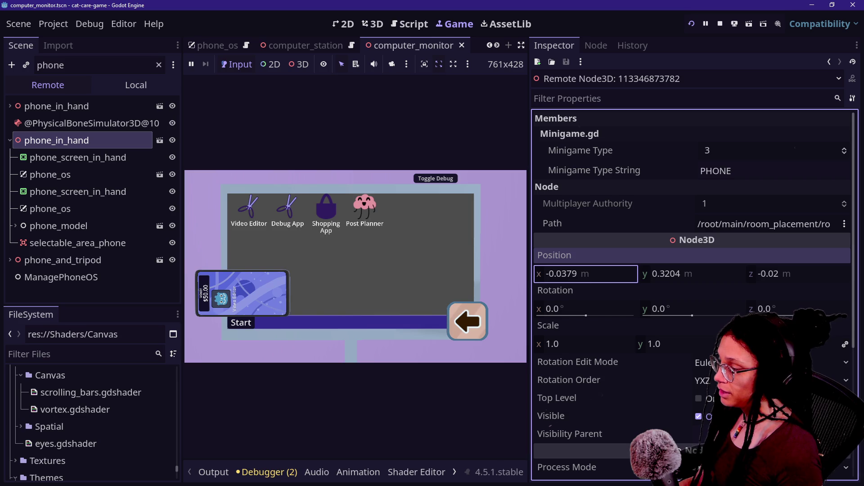
left_click_drag(752, 280, 774, 280)
mouse_move(627, 270)
left_mouse_down()
mouse_move(670, 270)
mouse_move(611, 275)
left_mouse_up()
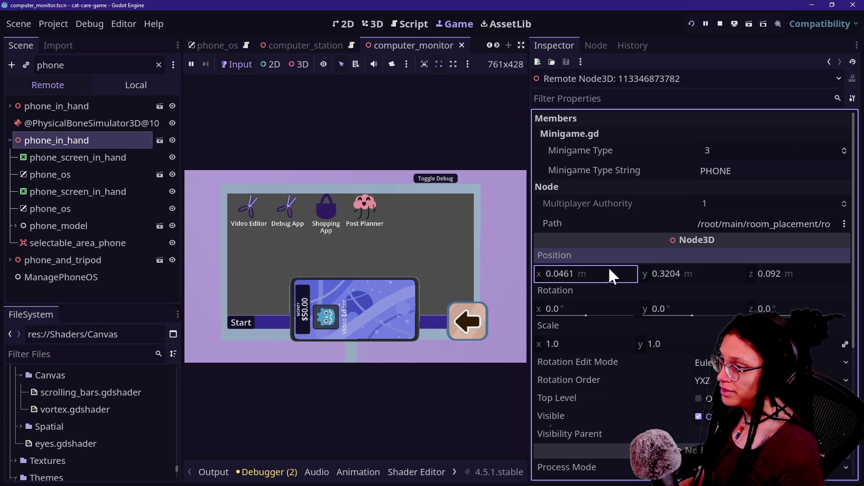
Step: Place the phone precisely at x 0.043, y 0.3154, z 0.195
left_click(620, 274)
type("0")
key("Return")
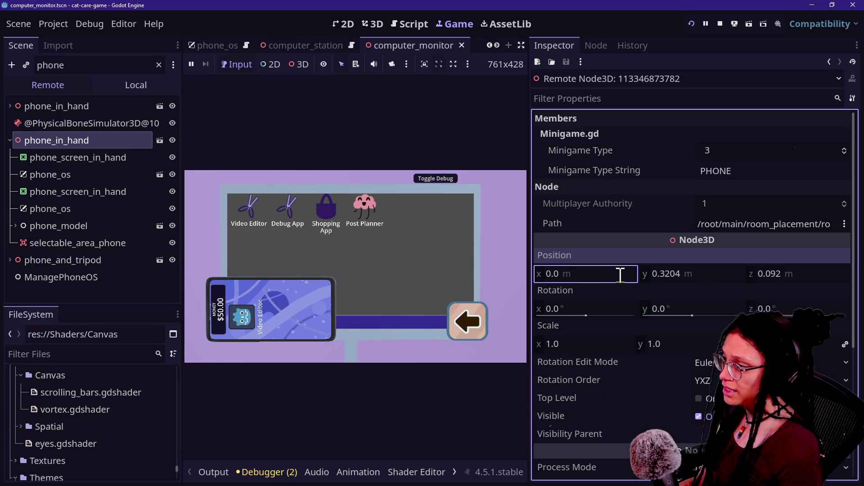
mouse_move(594, 279)
left_mouse_down()
mouse_move(616, 280)
mouse_move(603, 280)
left_mouse_up()
left_click(803, 284)
left_click_drag(803, 283, 794, 284)
left_click_drag(704, 280, 697, 280)
left_click_drag(774, 278, 801, 278)
left_click_drag(700, 277, 705, 278)
left_click(496, 277)
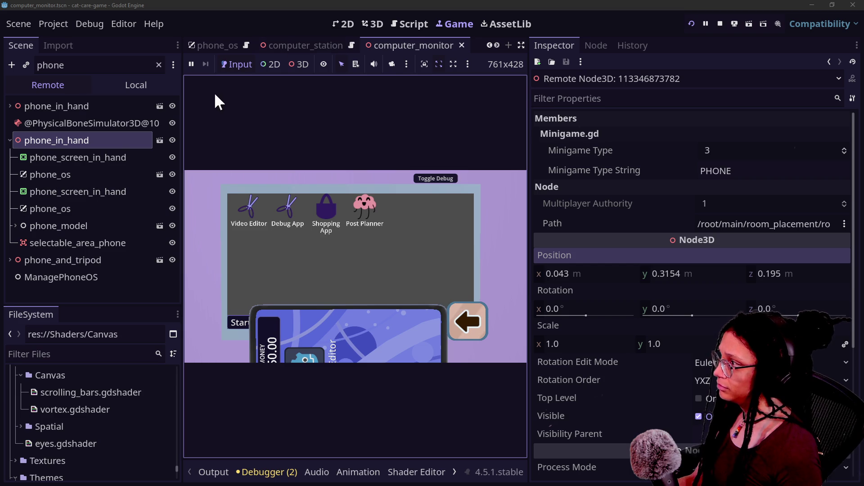
Step: Clear the filter and move the remote camera to x 0.209, y 0.3506 to frame the phone
left_click(50, 65)
key("ctrl+a")
key("BackSpace")
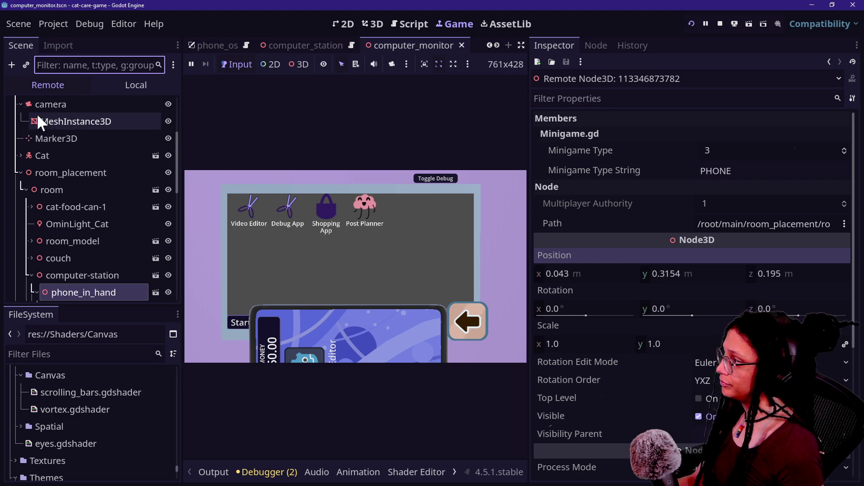
left_click(55, 104)
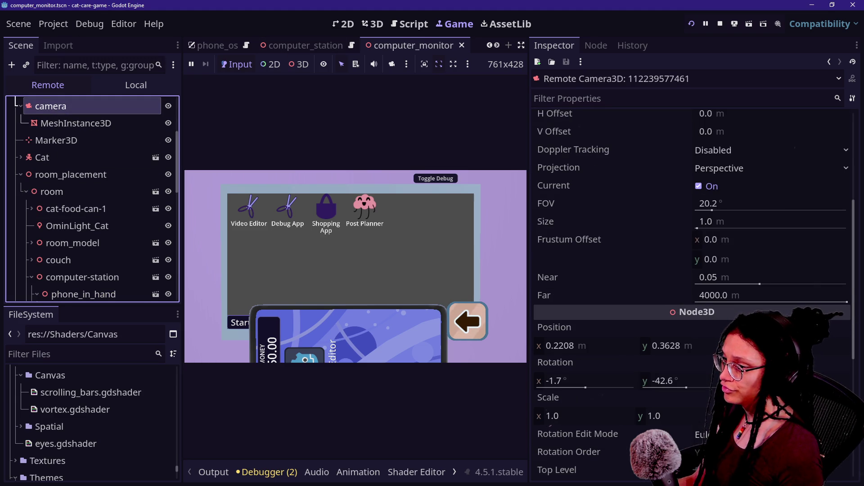
left_click(739, 346)
left_click_drag(738, 346, 418, 317)
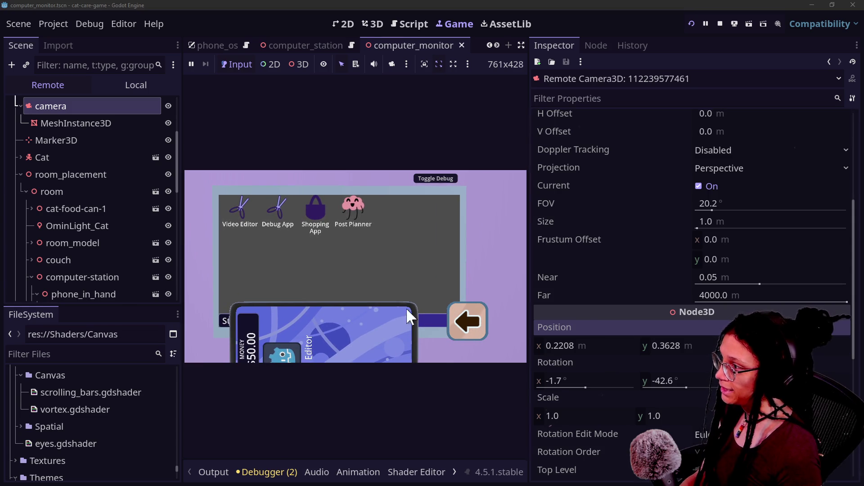
left_click_drag(589, 347, 574, 347)
left_click_drag(662, 345, 654, 346)
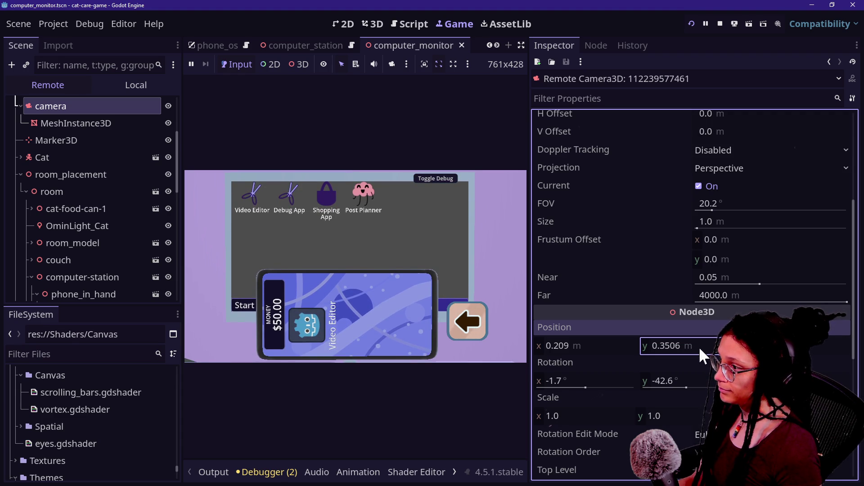
left_click(476, 350)
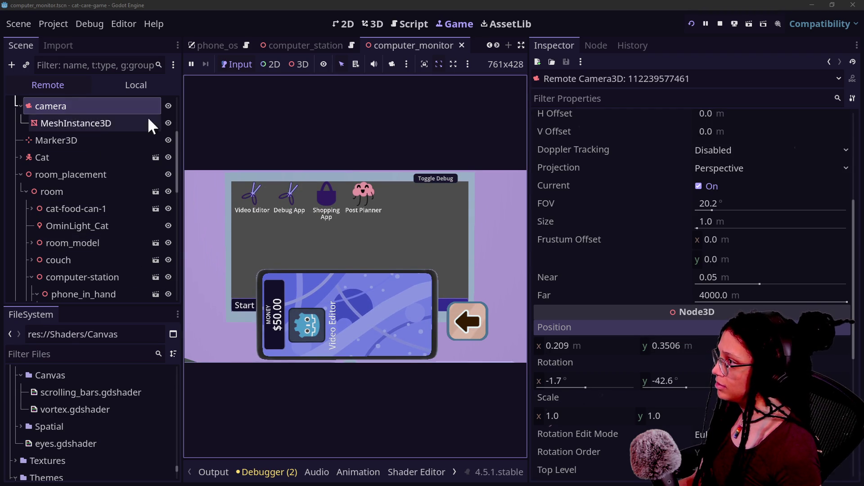
left_click(62, 65)
Step: Filter for 'phone', select phone_in_hand, and widen the game view to 1086x610
type("phn")
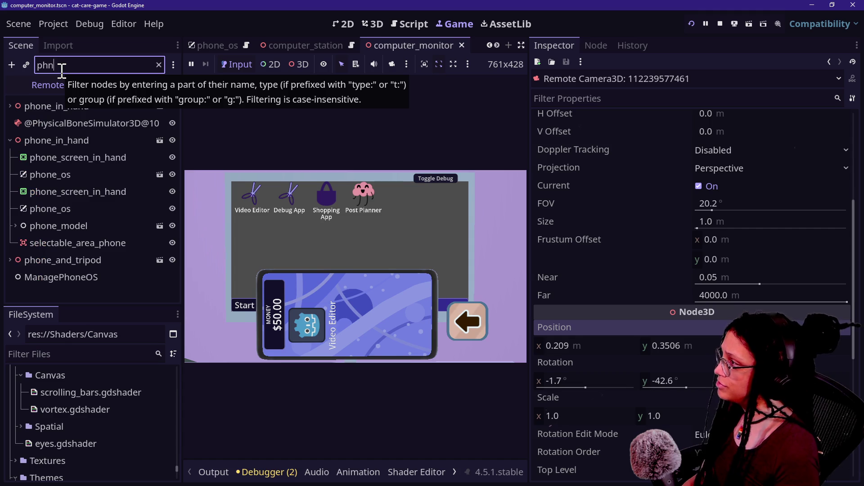
key("BackSpace")
type("one")
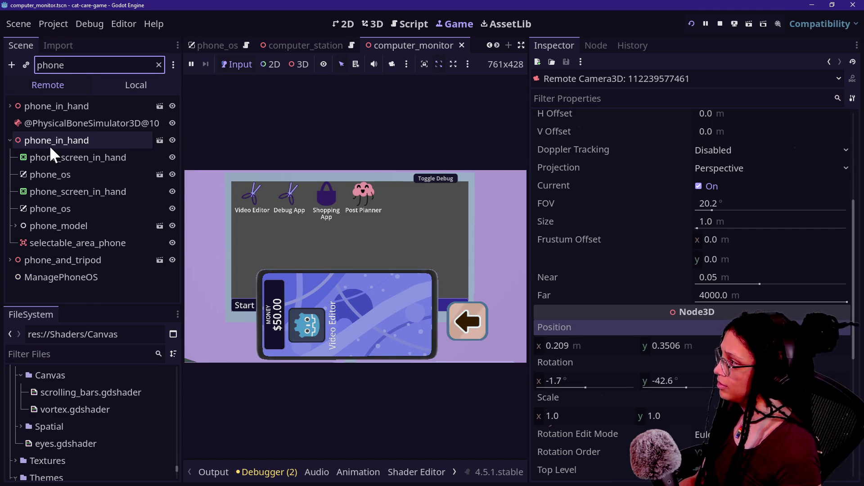
left_click(103, 142)
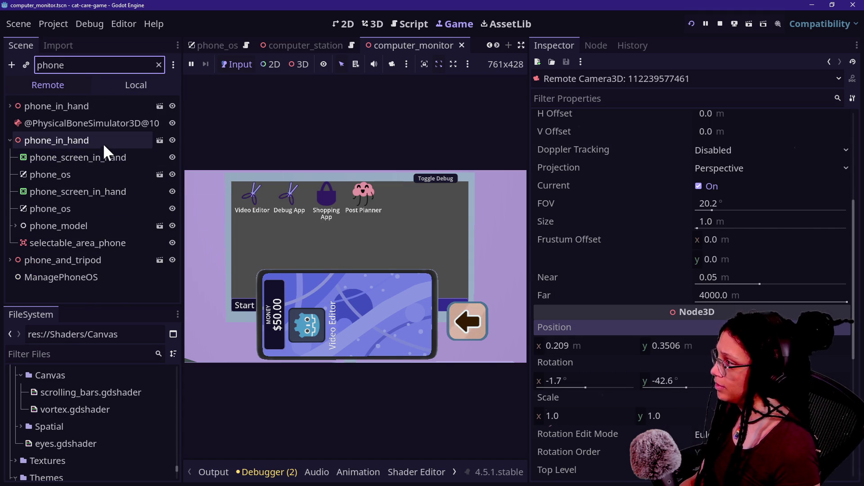
mouse_move(645, 274)
left_mouse_down()
mouse_move(627, 274)
mouse_move(644, 274)
mouse_move(637, 274)
left_mouse_up()
left_click(301, 310)
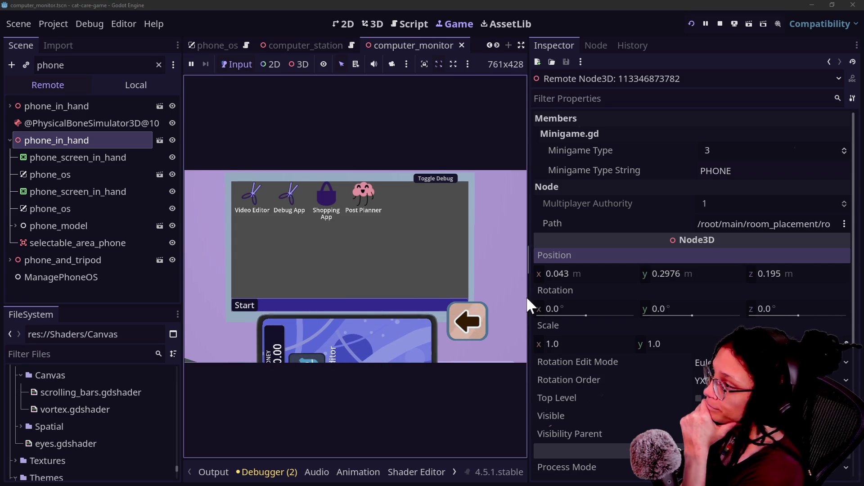
left_click(539, 290)
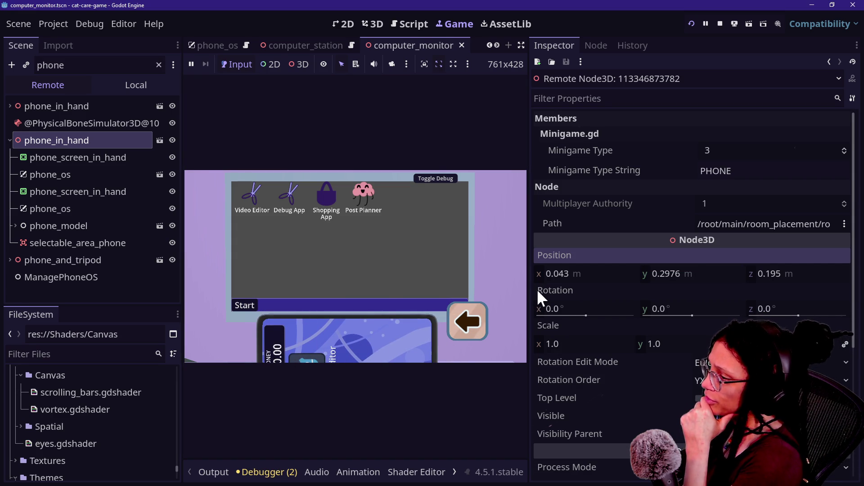
left_click_drag(524, 289, 673, 295)
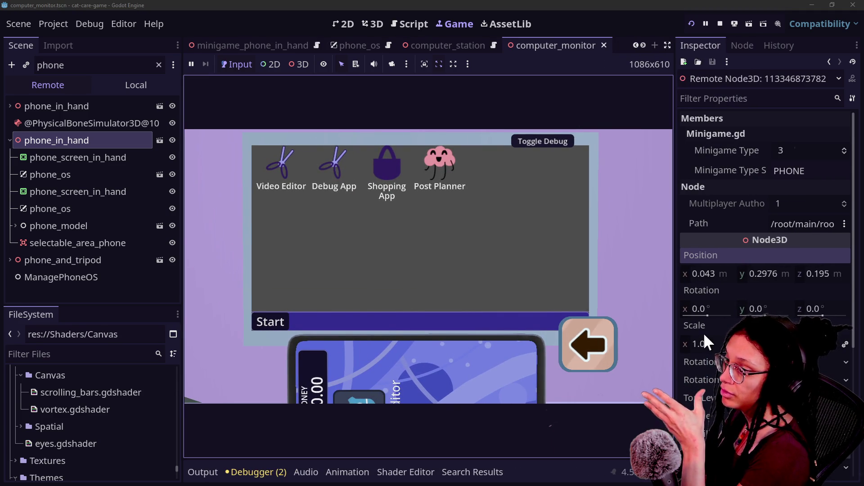
Step: Move the phone to x 0.017 and height 0.3024
mouse_move(755, 274)
left_mouse_down()
mouse_move(772, 274)
mouse_move(740, 275)
mouse_move(764, 268)
mouse_move(754, 273)
left_mouse_up()
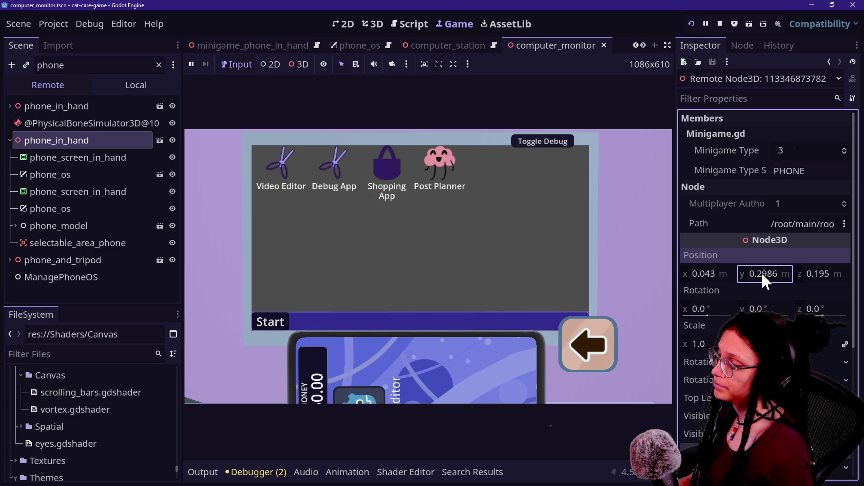
mouse_move(763, 276)
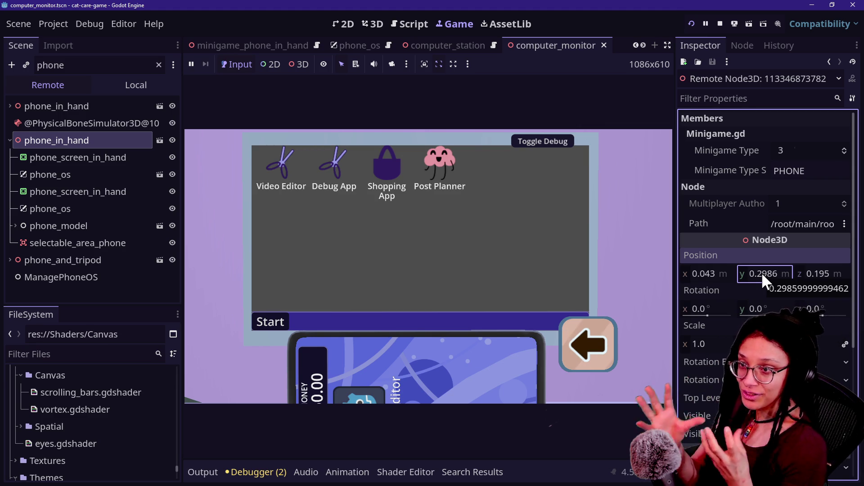
mouse_move(771, 277)
left_mouse_down()
mouse_move(783, 273)
mouse_move(788, 313)
left_mouse_up()
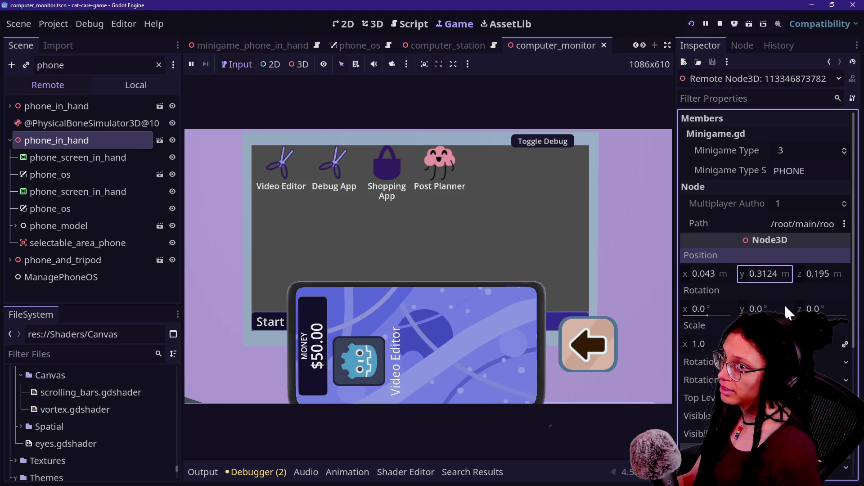
left_click(342, 291)
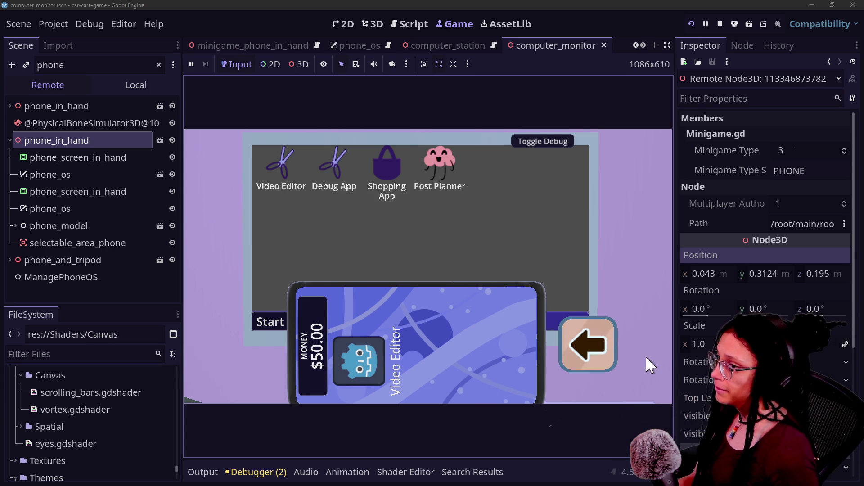
mouse_move(758, 276)
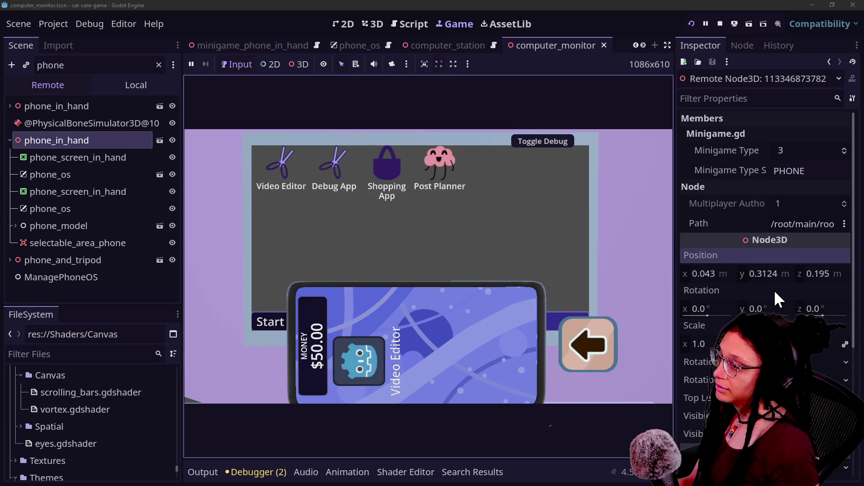
left_click_drag(770, 278, 720, 276)
left_click(463, 272)
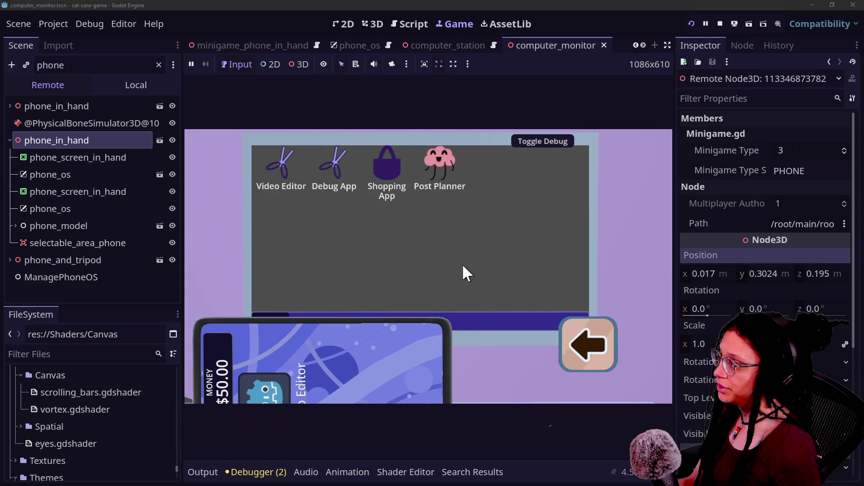
double_click(125, 67)
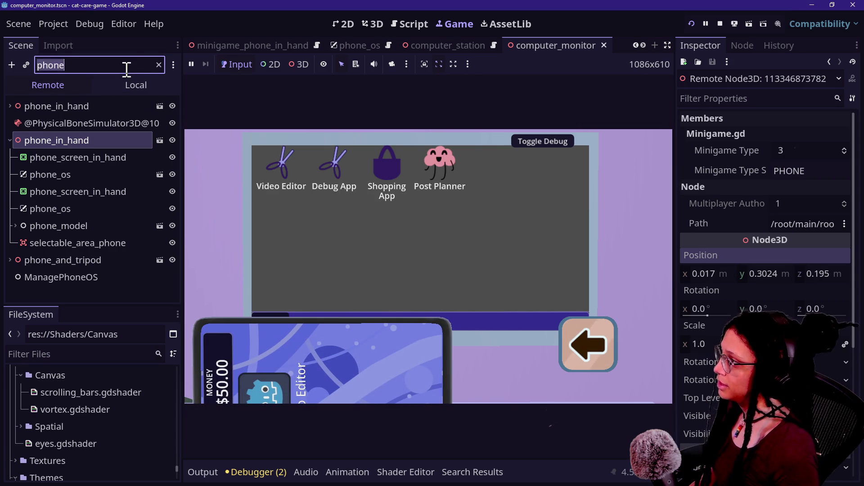
Step: Clear the filter and shift the remote camera to about x 0.151
key("BackSpace")
left_click(108, 106)
left_click(388, 150)
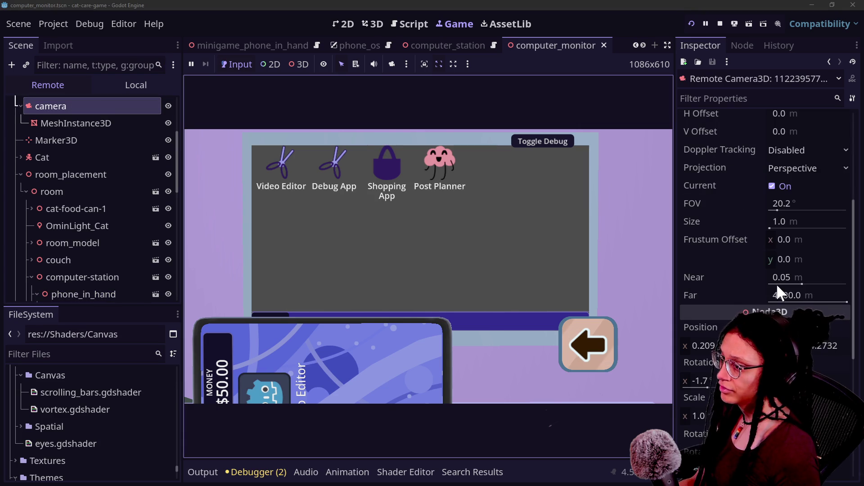
mouse_move(700, 346)
left_mouse_down()
mouse_move(720, 346)
mouse_move(688, 346)
left_mouse_up()
left_click(664, 381)
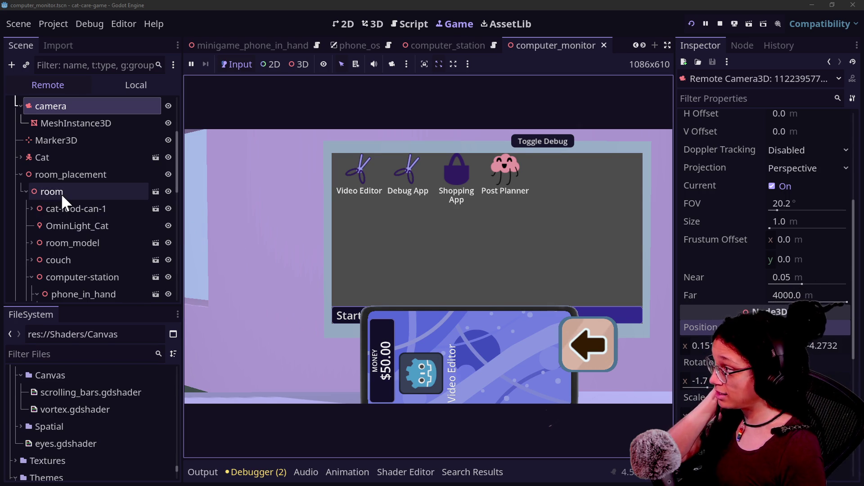
left_click(70, 67)
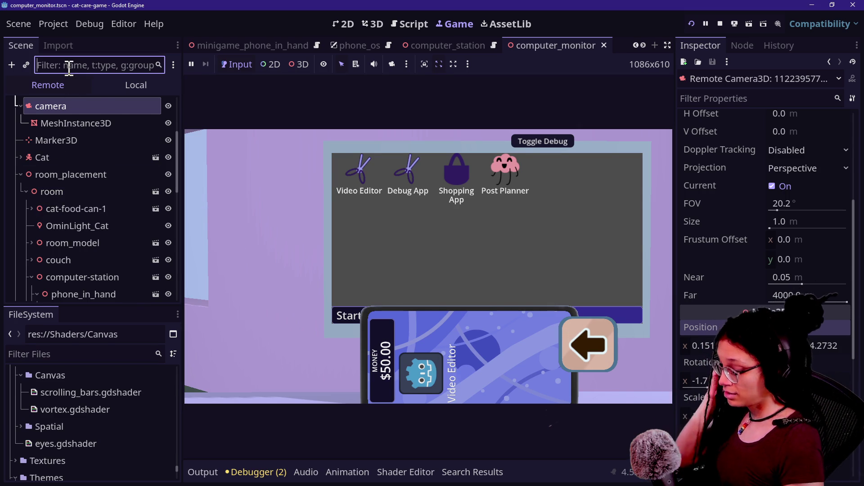
Step: Filter for 'phone', select phone_in_hand, and rotate it to -90° on z so it stands upright
type("phone")
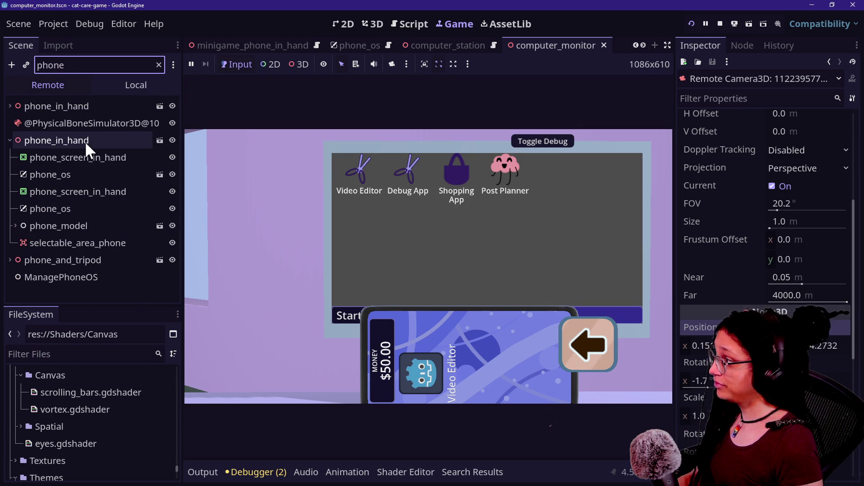
left_click(85, 140)
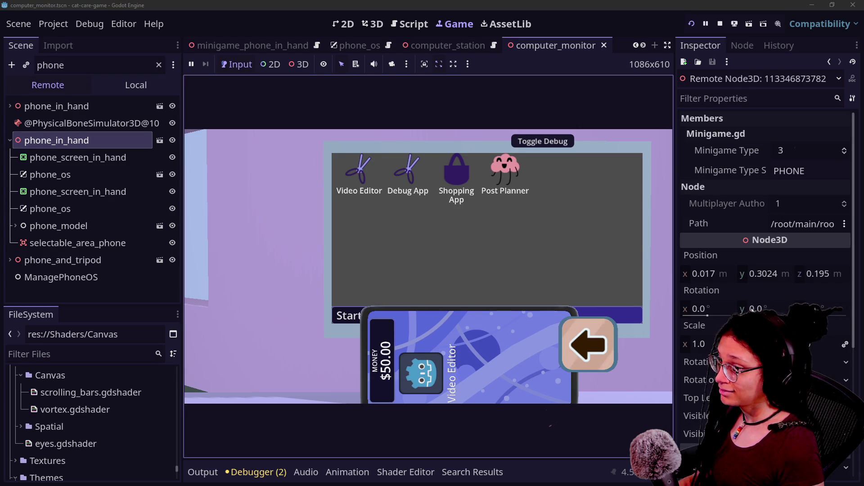
left_click_drag(752, 309, 770, 309)
left_click_drag(702, 309, 836, 316)
key("Return")
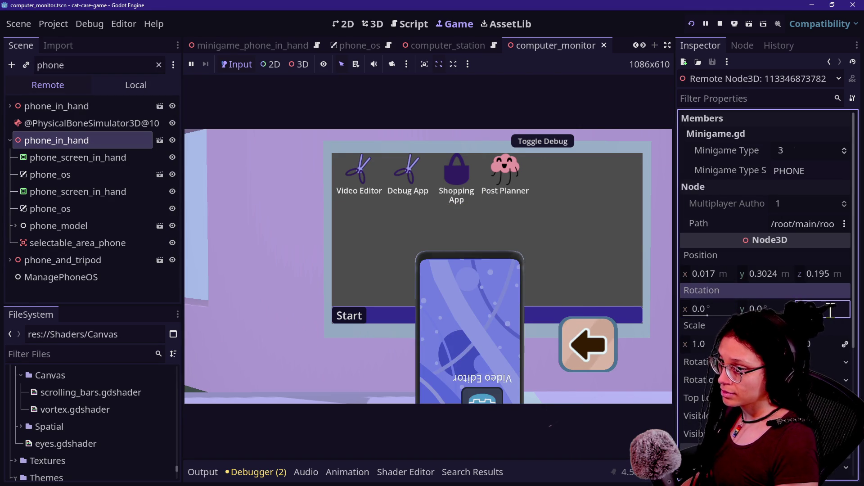
key("Return")
Step: Place the phone left of the monitor at x -0.053, y 0.3292
mouse_move(706, 273)
left_mouse_down()
mouse_move(662, 274)
mouse_move(706, 274)
mouse_move(693, 274)
left_mouse_up()
mouse_move(774, 273)
left_mouse_down()
mouse_move(789, 274)
mouse_move(750, 276)
left_mouse_up()
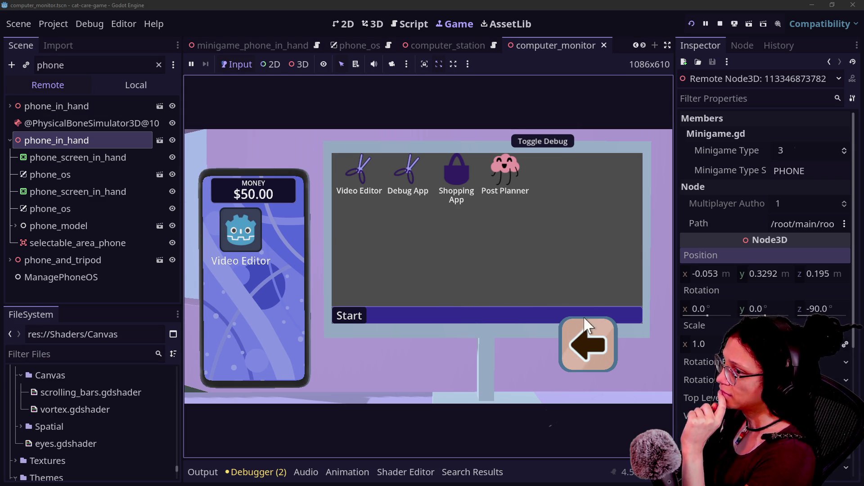
double_click(135, 66)
key("BackSpace")
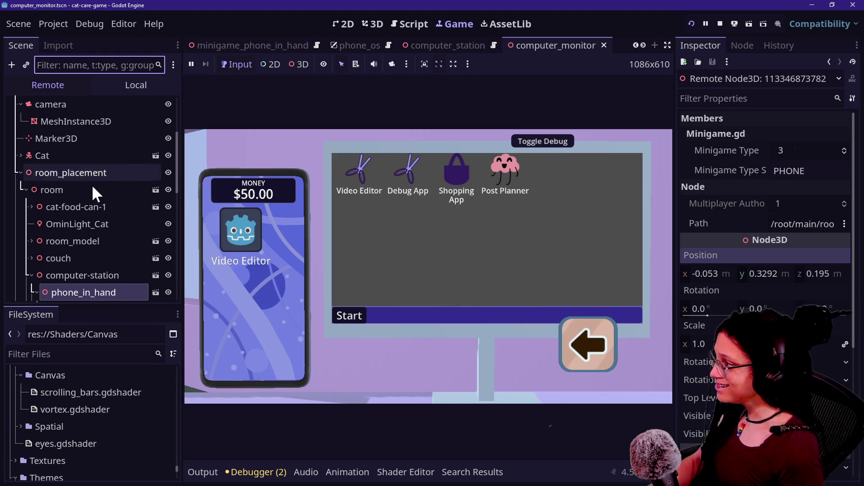
Step: Shift the camera to about x 0.1398, keeping the 20.2° field of view after a test
left_click(88, 107)
left_click_drag(702, 345, 723, 345)
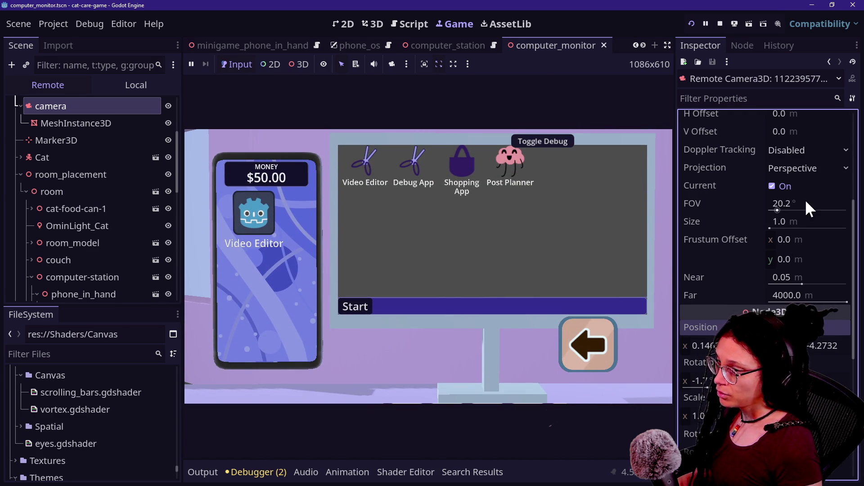
mouse_move(769, 199)
left_mouse_down()
mouse_move(754, 200)
mouse_move(773, 200)
left_mouse_up()
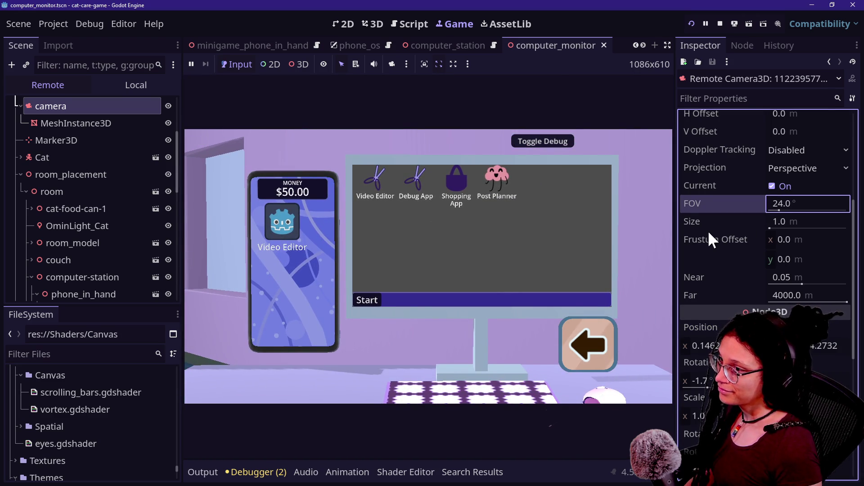
key("ctrl+z")
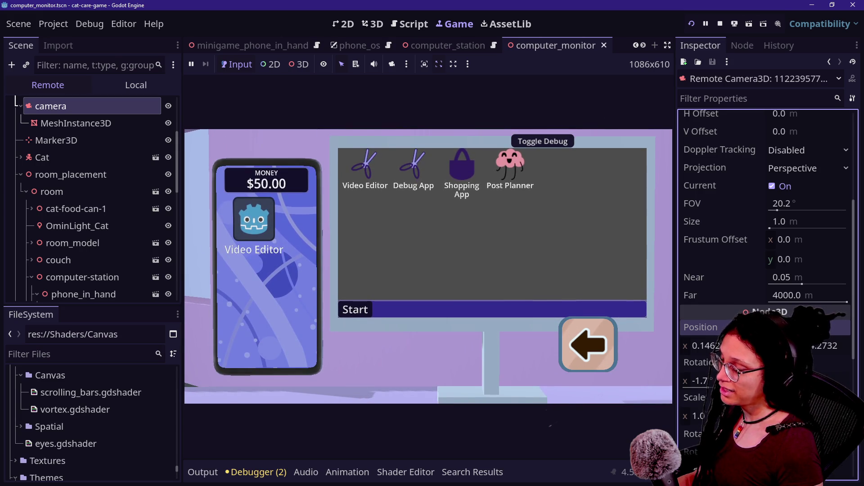
left_click_drag(817, 349, 799, 349)
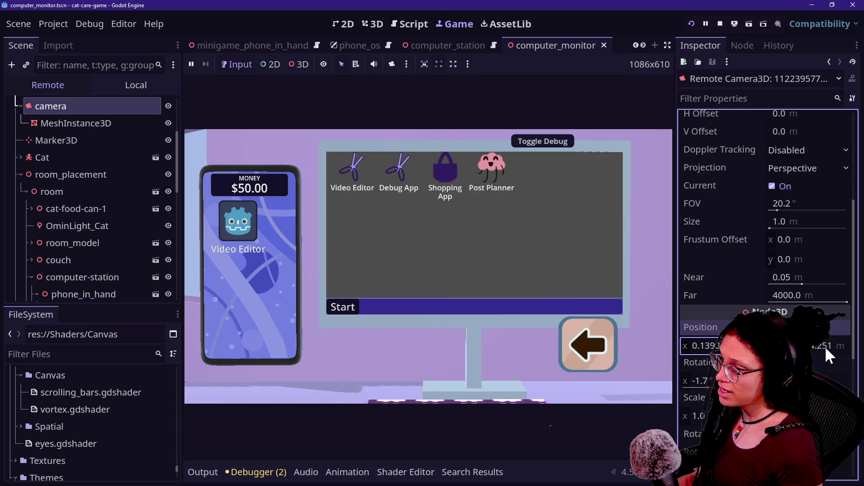
left_click_drag(832, 350, 839, 350)
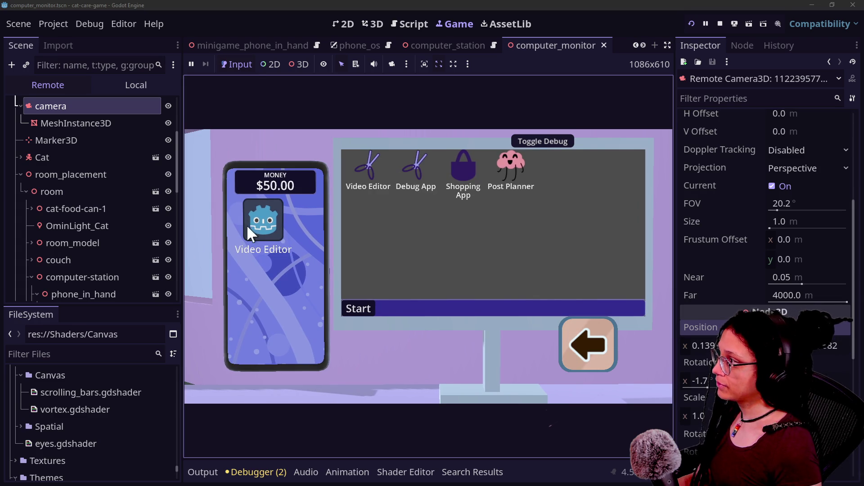
left_click(87, 64)
type("phone")
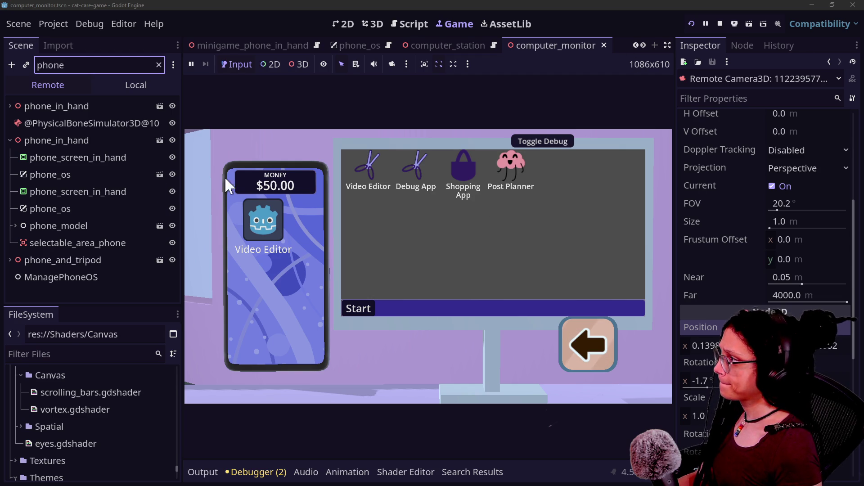
Step: Raise phone_in_hand beside the monitor and tilt it slightly, to around x -0.05, y 0.3286
left_click(93, 145)
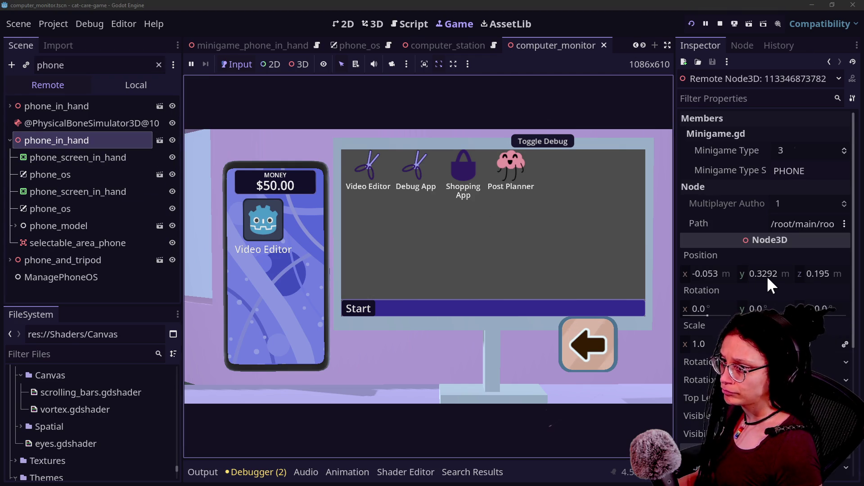
mouse_move(828, 276)
left_mouse_down()
mouse_move(806, 276)
mouse_move(846, 275)
mouse_move(774, 274)
left_mouse_up()
mouse_move(714, 272)
left_mouse_down()
mouse_move(778, 270)
mouse_move(717, 274)
left_mouse_up()
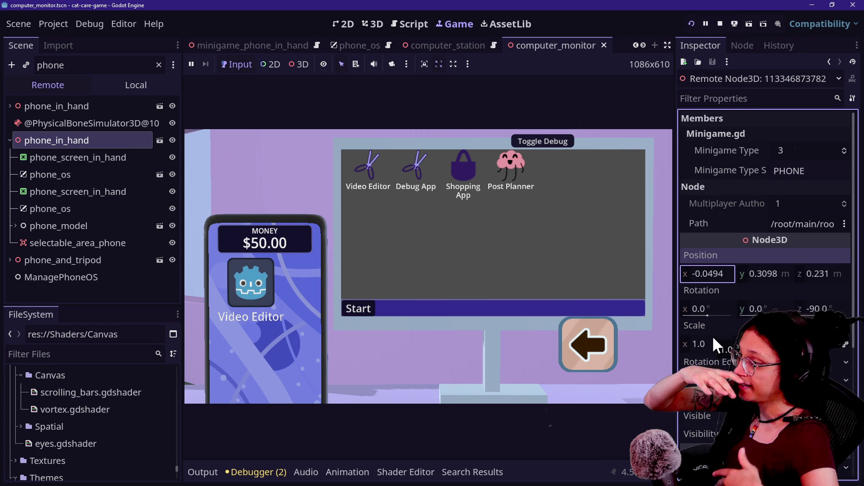
left_click(514, 341)
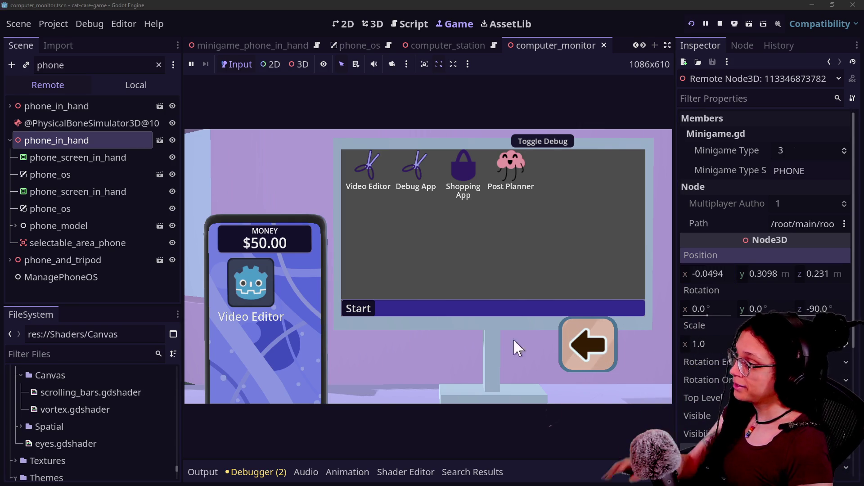
left_click(710, 309)
mouse_move(761, 309)
left_mouse_down()
mouse_move(788, 309)
mouse_move(776, 309)
left_mouse_up()
left_click_drag(720, 274, 723, 273)
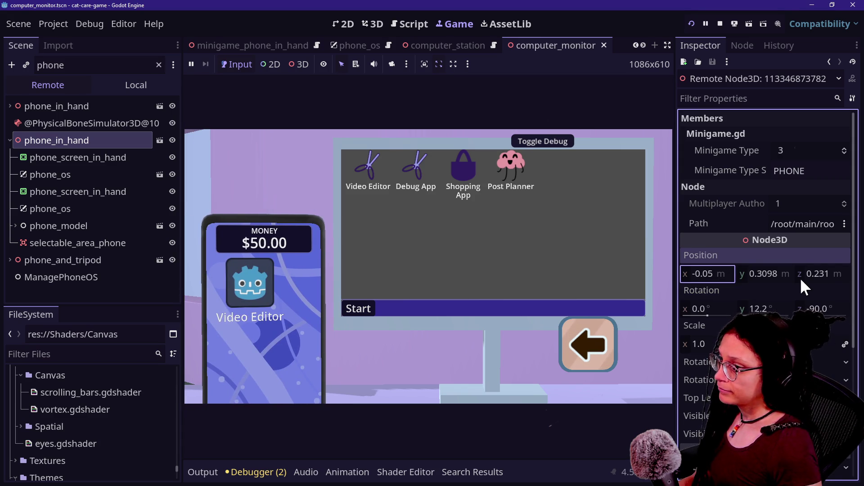
mouse_move(783, 275)
mouse_move(784, 274)
left_mouse_down()
mouse_move(795, 274)
mouse_move(781, 274)
left_mouse_up()
left_click_drag(765, 308, 733, 309)
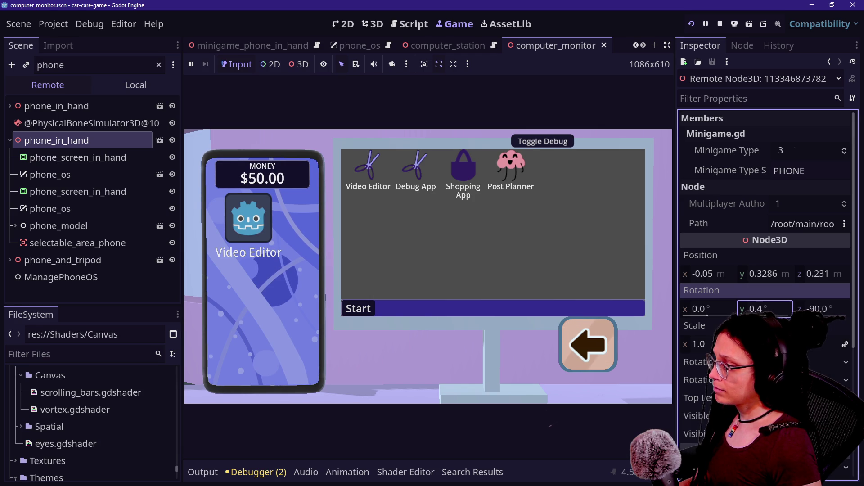
mouse_move(820, 274)
left_mouse_down()
mouse_move(710, 276)
mouse_move(723, 276)
left_mouse_up()
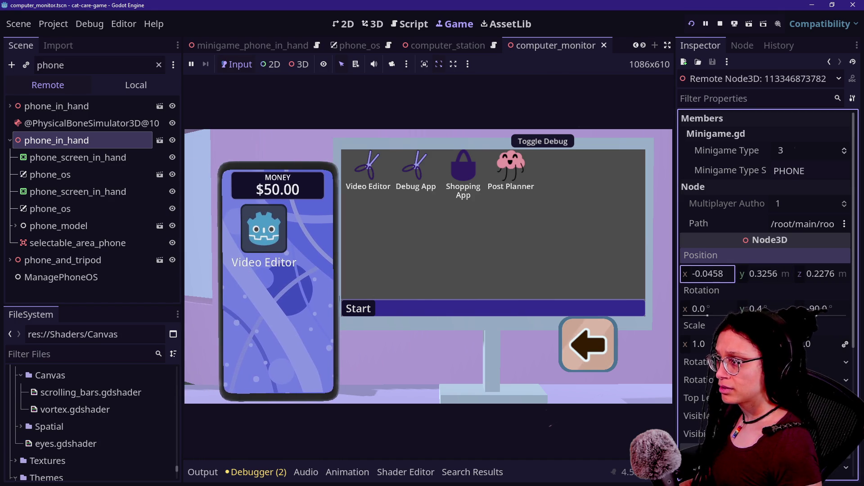
Step: Set the phone's position to x -0.0546, y 0.3274, z 0.2118
left_click_drag(723, 276, 719, 277)
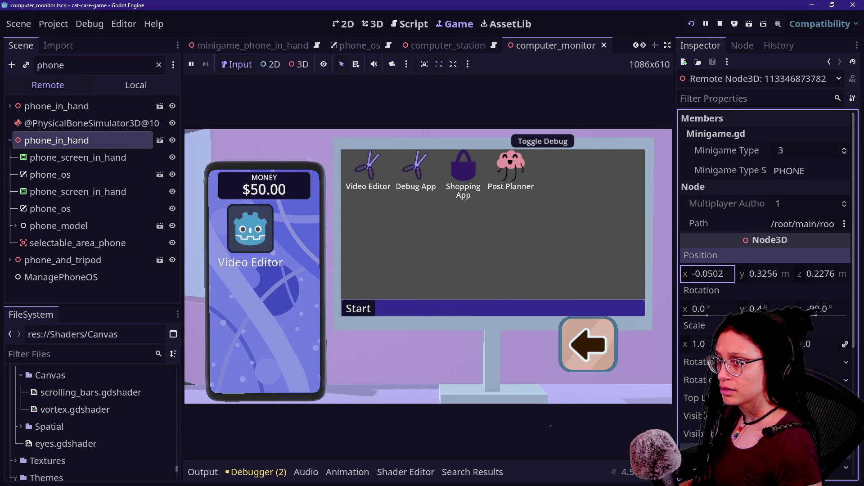
left_click_drag(774, 274, 769, 275)
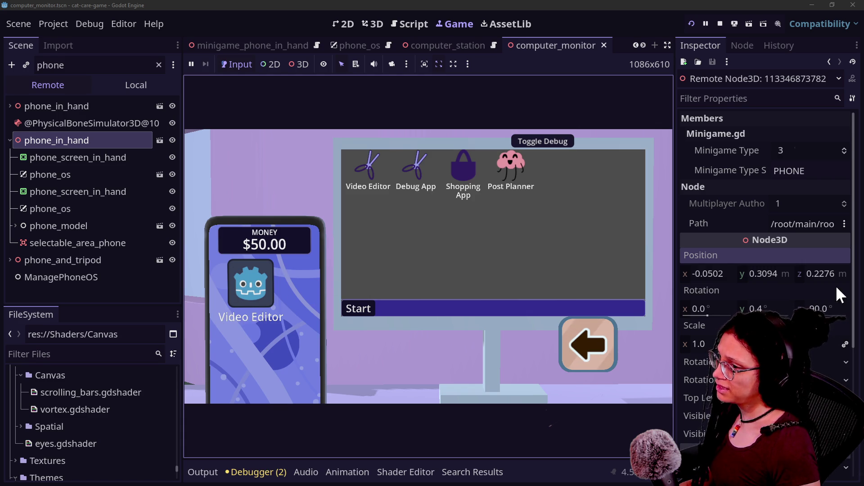
mouse_move(762, 273)
left_mouse_down()
mouse_move(772, 273)
mouse_move(764, 276)
left_mouse_up()
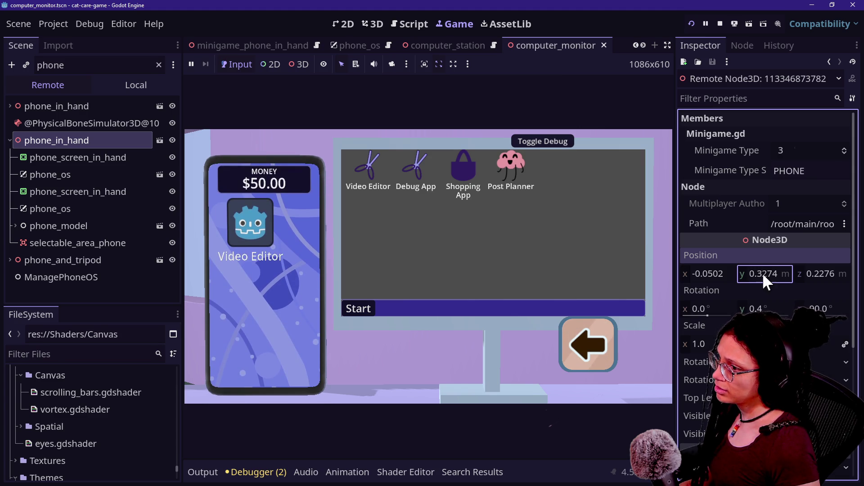
left_click_drag(818, 276, 810, 275)
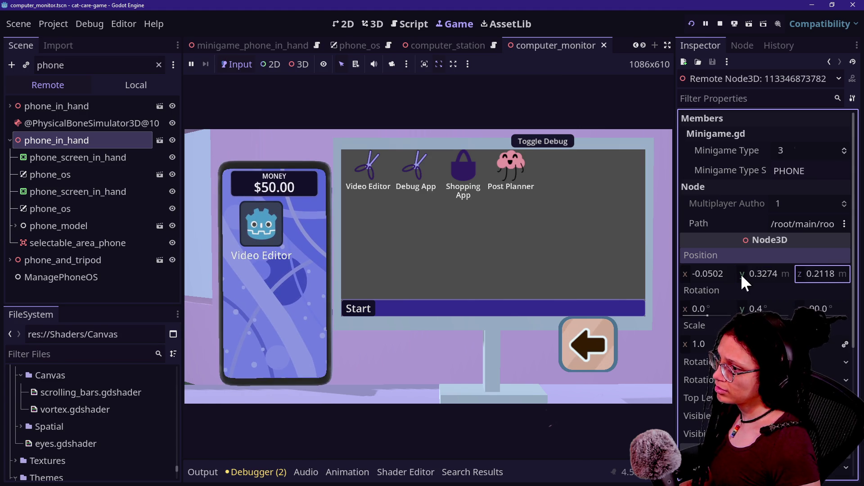
left_click_drag(704, 276, 702, 276)
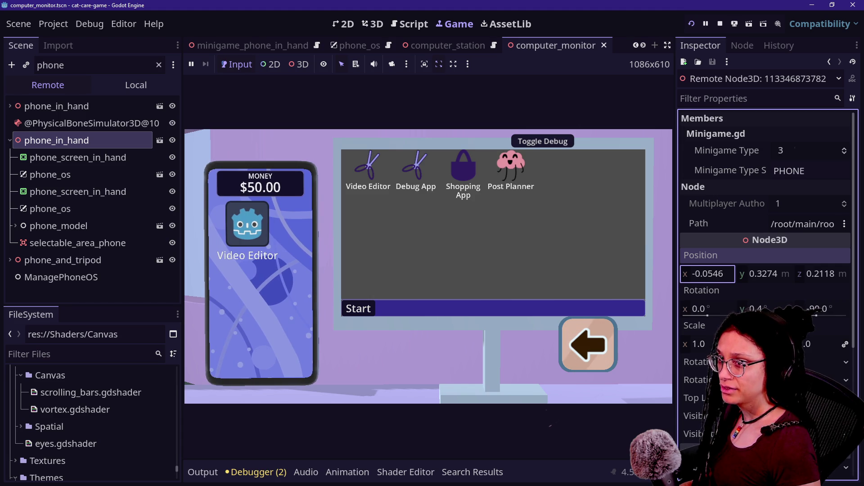
mouse_move(705, 276)
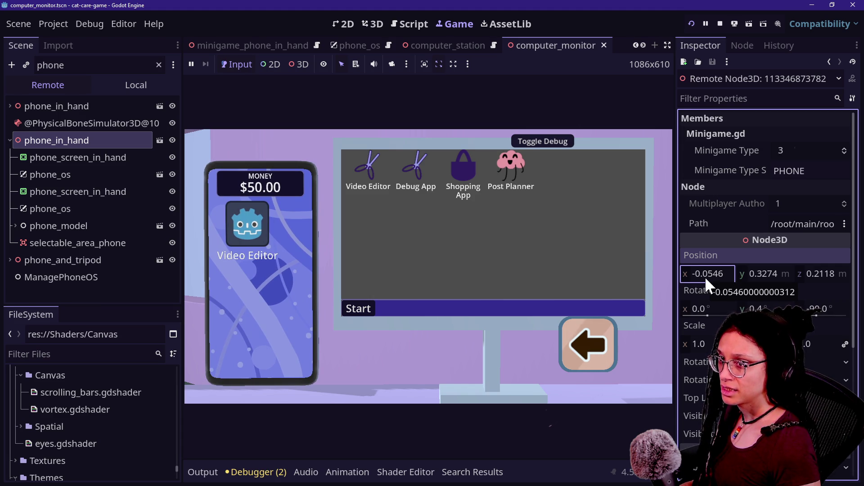
left_click(95, 68)
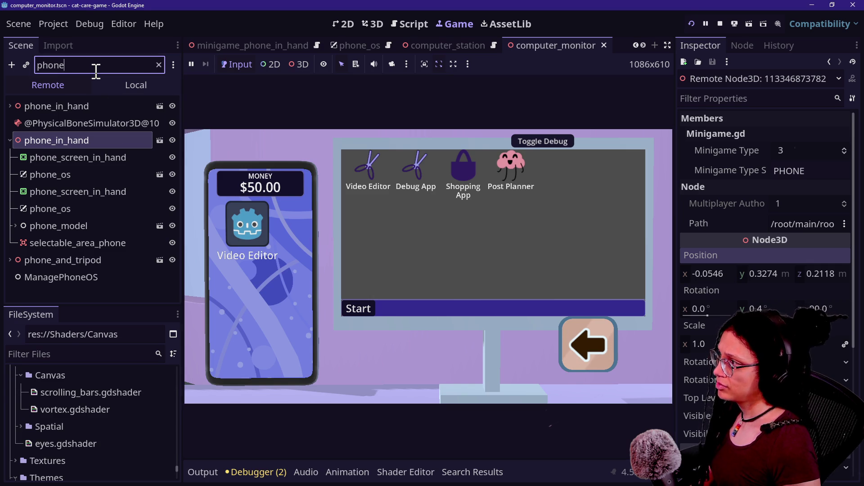
Step: Select the game camera and nudge its Position slightly closer and sideways
key("BackSpace")
type("camera")
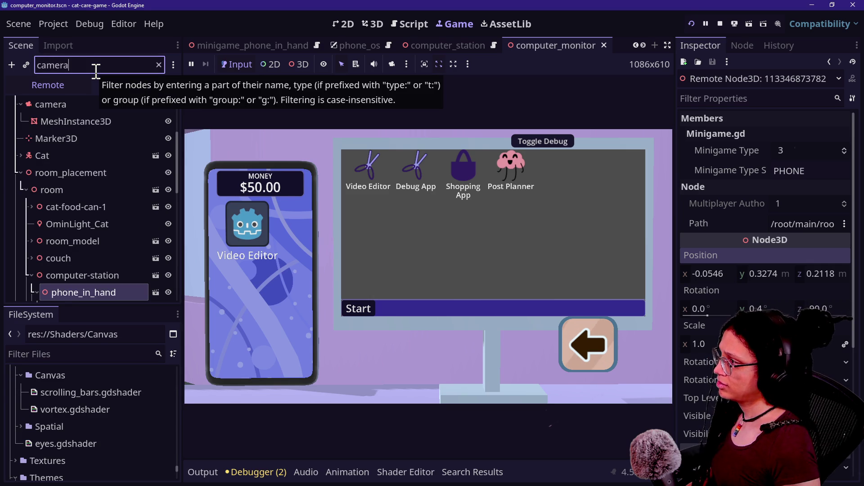
left_click(173, 104)
left_click(141, 105)
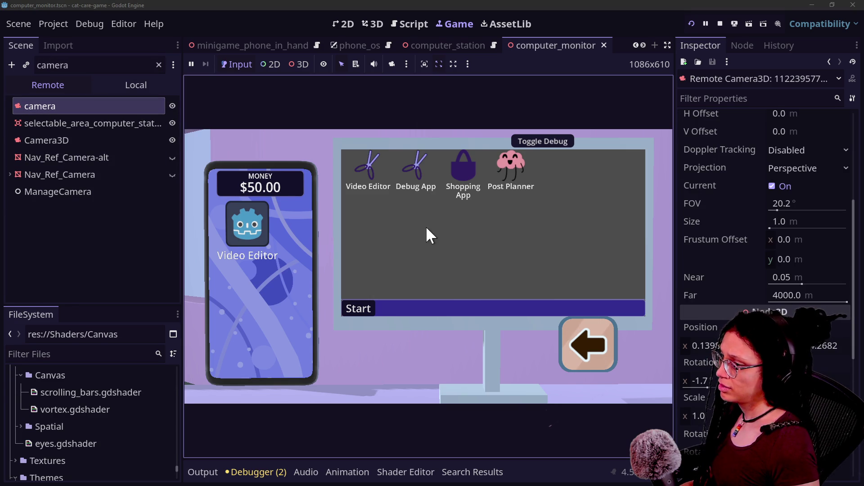
left_click(158, 67)
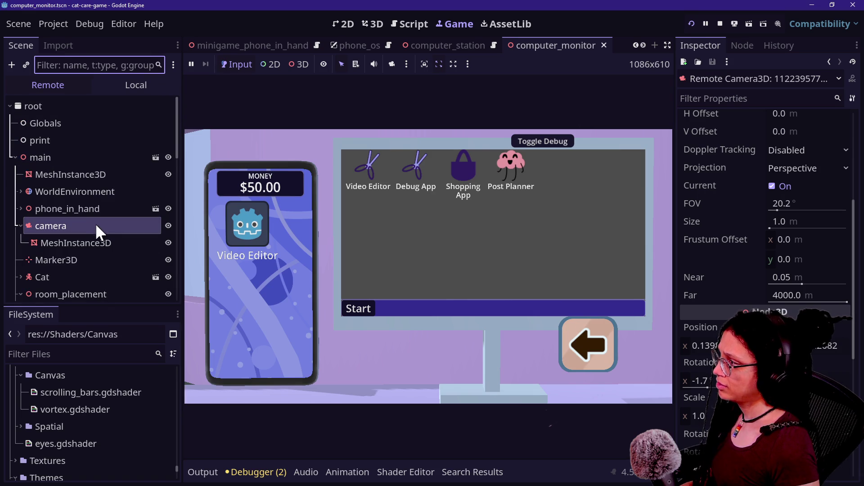
mouse_move(825, 344)
left_mouse_down()
mouse_move(838, 344)
mouse_move(817, 344)
left_mouse_up()
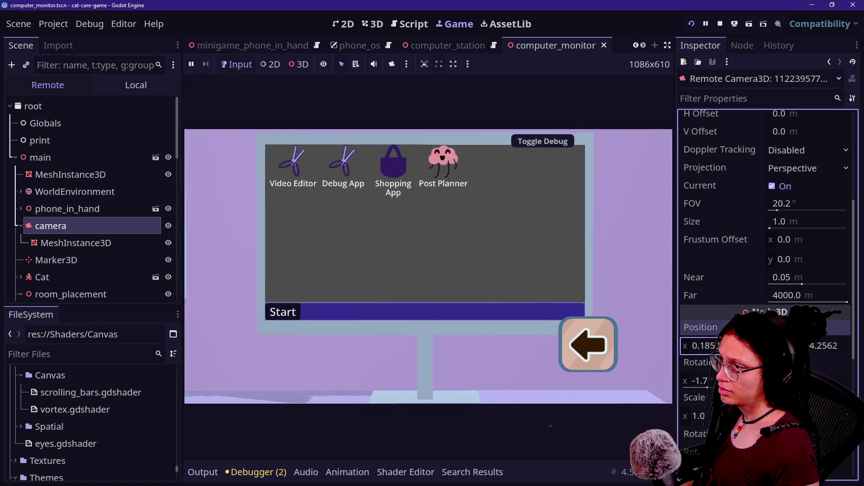
left_click_drag(702, 345, 695, 345)
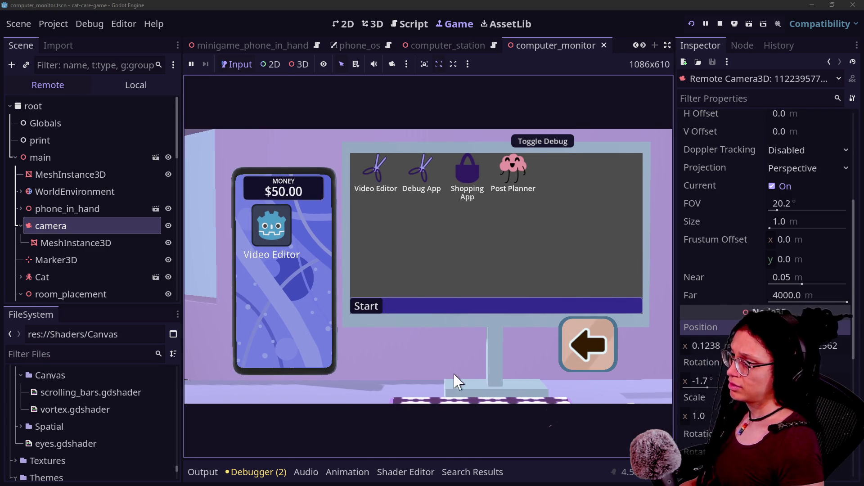
Step: Move phone_in_hand to x -0.0532, y 0.3192, z 0.2432, slightly lower
left_click(116, 71)
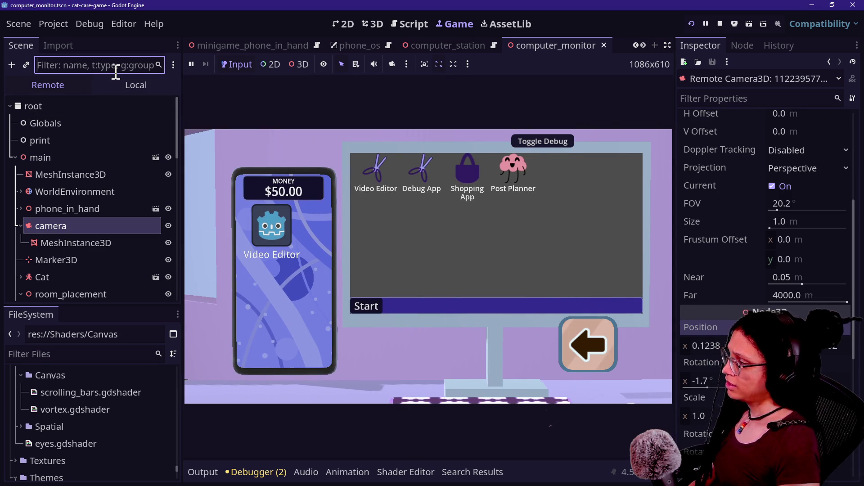
type("f")
key("BackSpace")
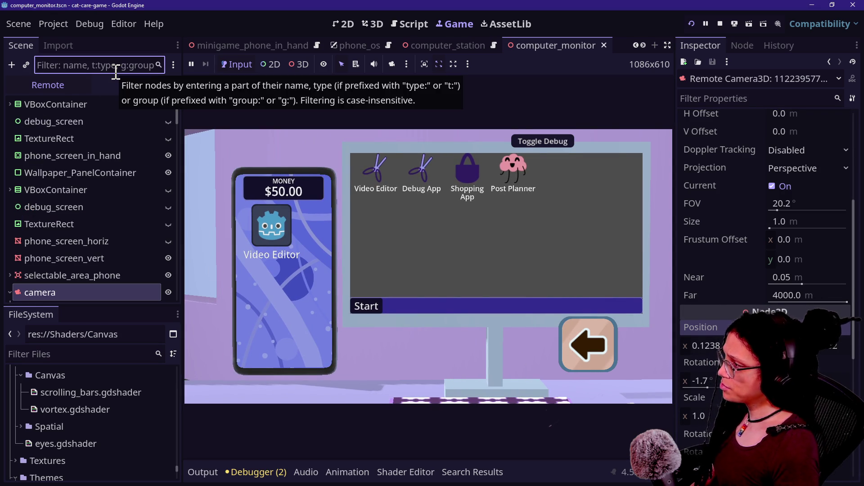
type("phone")
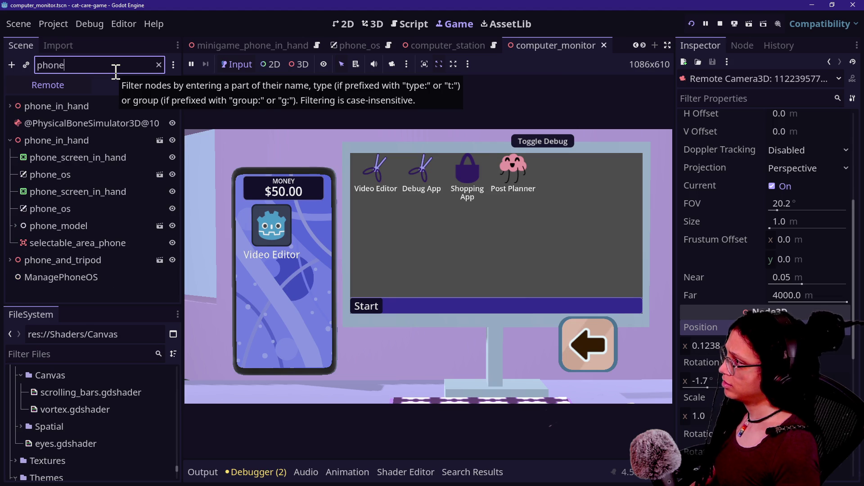
left_click(63, 140)
mouse_move(716, 274)
left_mouse_down()
mouse_move(703, 274)
mouse_move(715, 274)
left_mouse_up()
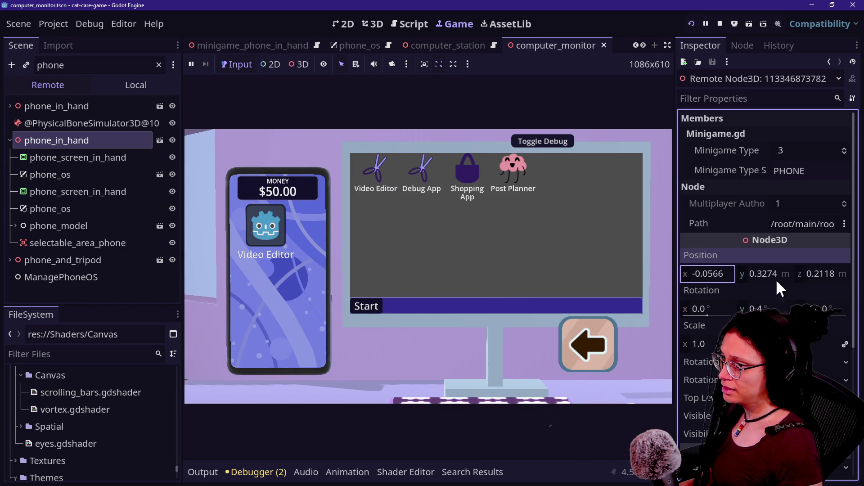
mouse_move(829, 274)
left_mouse_down()
mouse_move(845, 273)
mouse_move(837, 273)
left_mouse_up()
left_click_drag(702, 272, 705, 274)
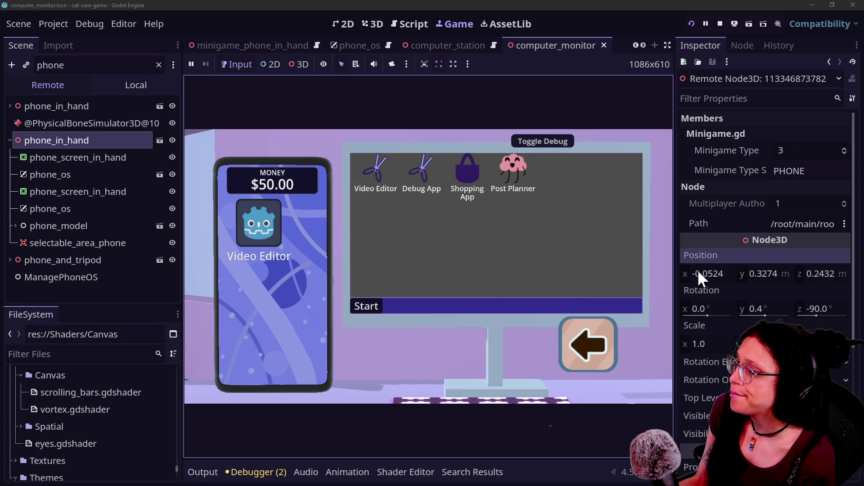
mouse_move(706, 276)
left_mouse_down()
mouse_move(721, 275)
mouse_move(693, 275)
mouse_move(705, 276)
left_mouse_up()
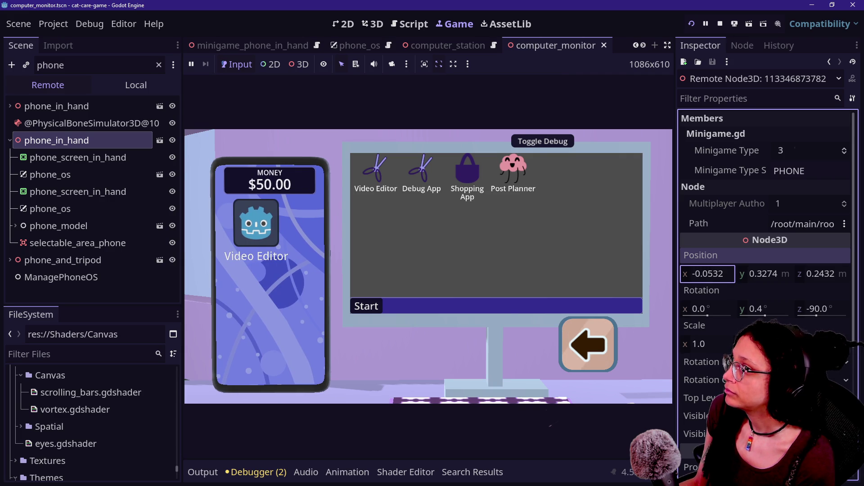
mouse_move(765, 275)
left_mouse_down()
mouse_move(752, 275)
mouse_move(773, 275)
mouse_move(762, 275)
left_mouse_up()
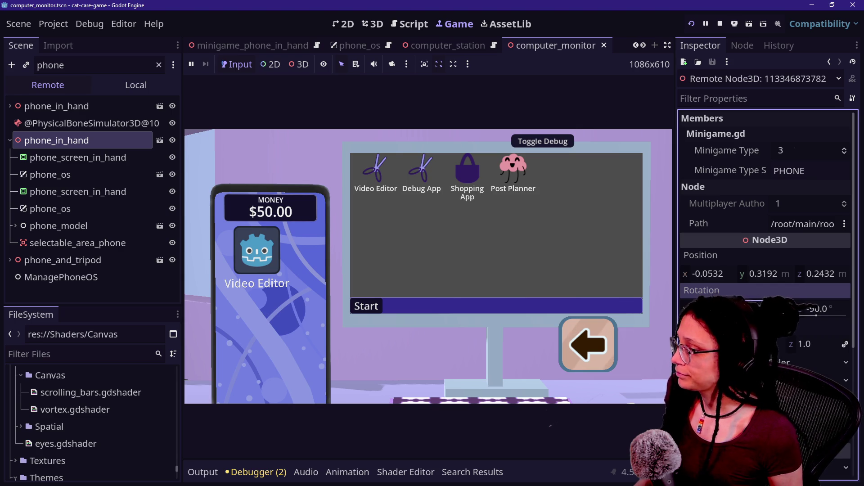
mouse_move(763, 307)
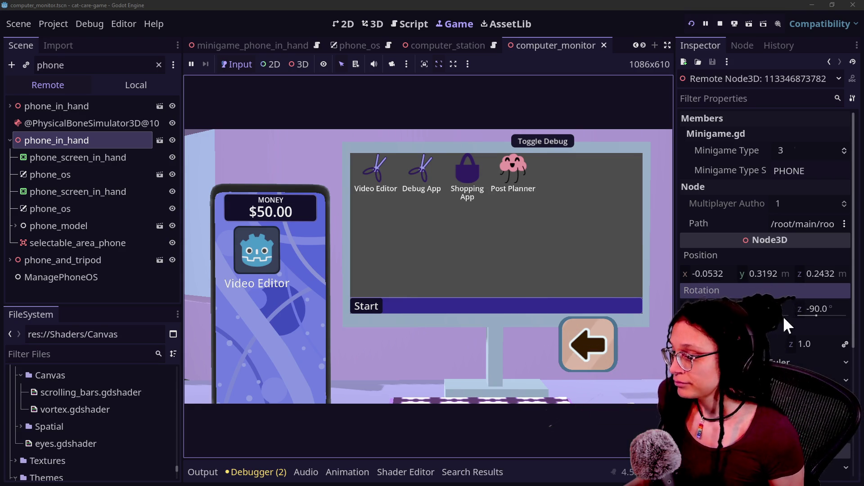
Step: Adjust phone_in_hand's Position x to -0.0536 and z to 0.2446, then clear the node filter
left_click_drag(720, 274, 717, 274)
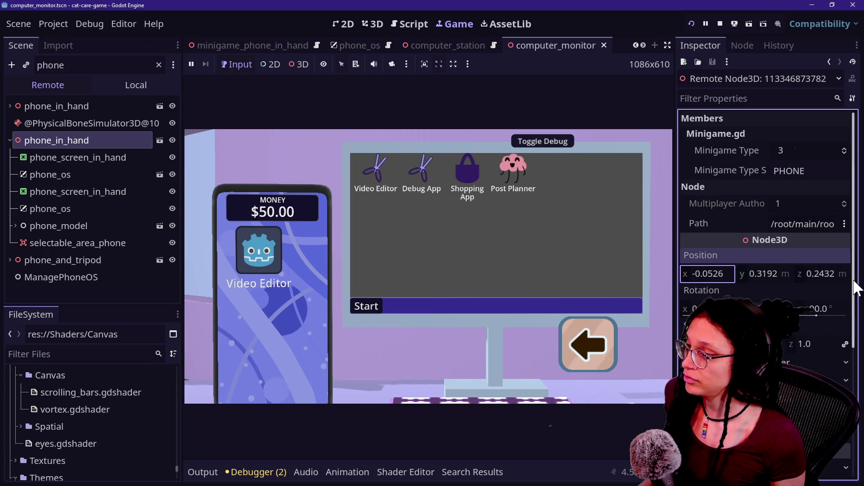
left_click_drag(811, 272, 817, 272)
left_click_drag(720, 274, 721, 274)
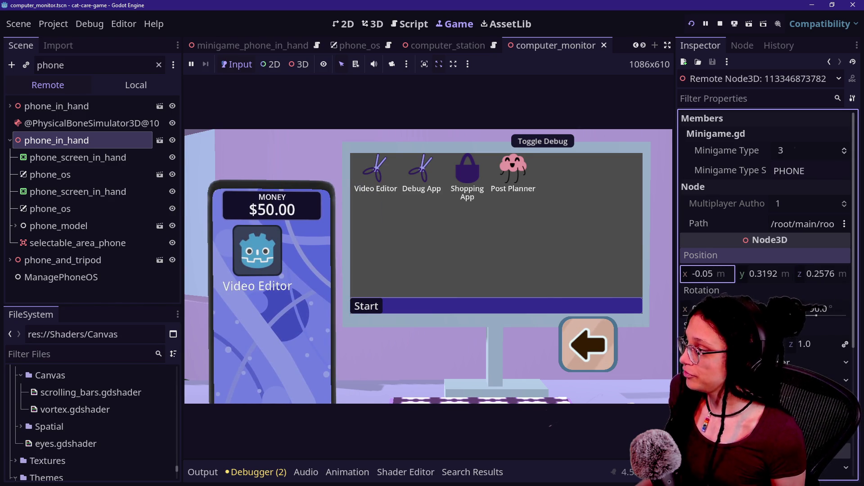
left_click(709, 274)
type("02")
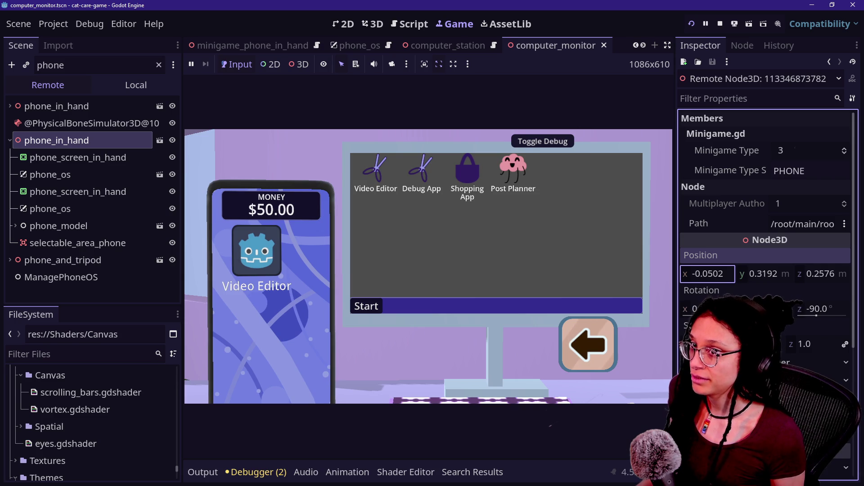
left_click_drag(825, 275, 820, 276)
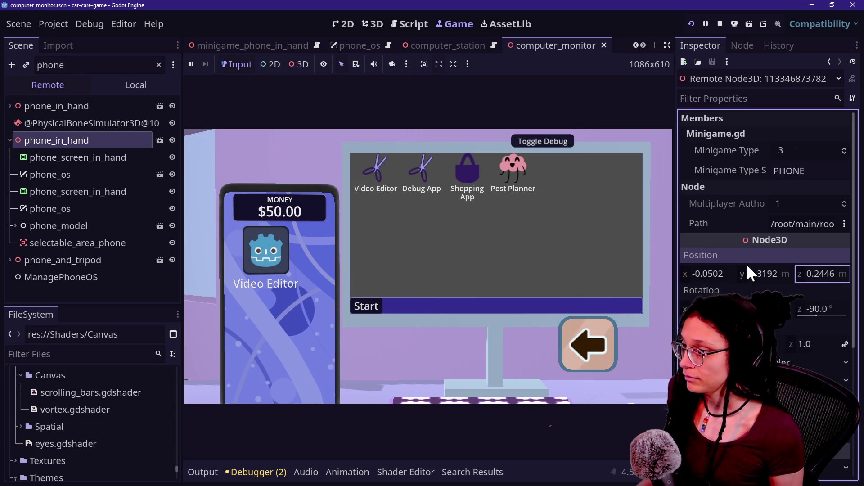
mouse_move(684, 274)
left_mouse_down()
mouse_move(702, 273)
mouse_move(676, 273)
left_mouse_up()
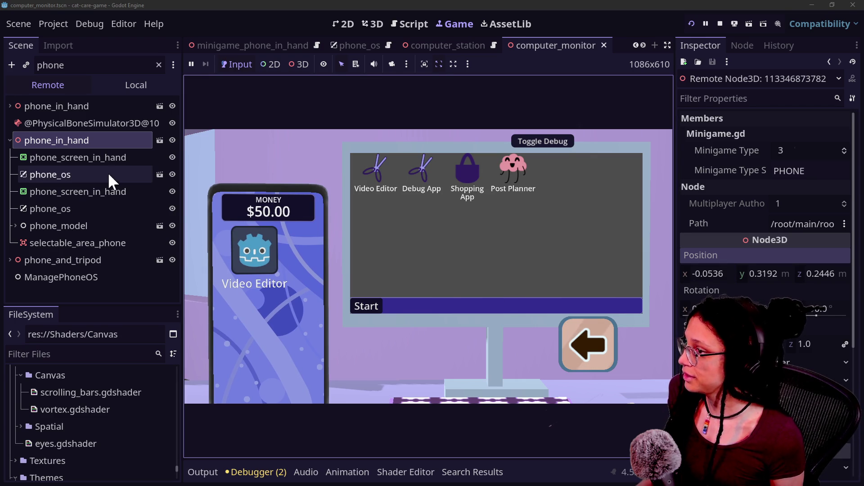
double_click(103, 67)
key("BackSpace")
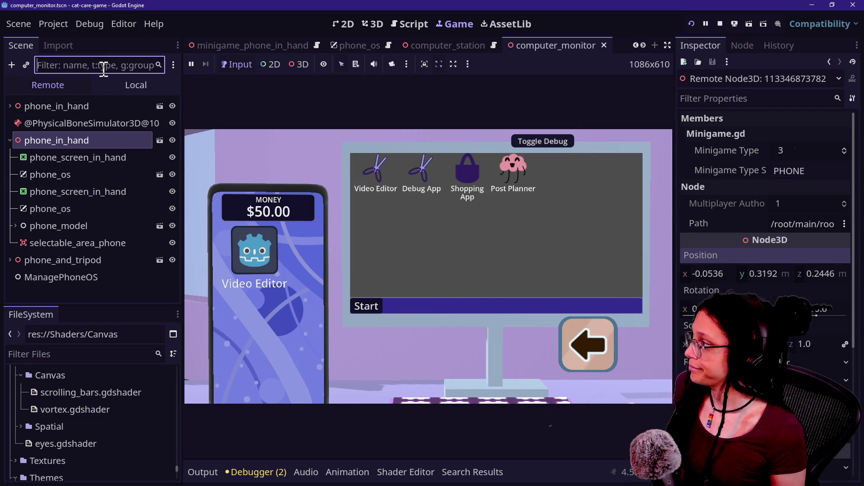
Step: Select the remote camera node and drag its Position z back
type("camera")
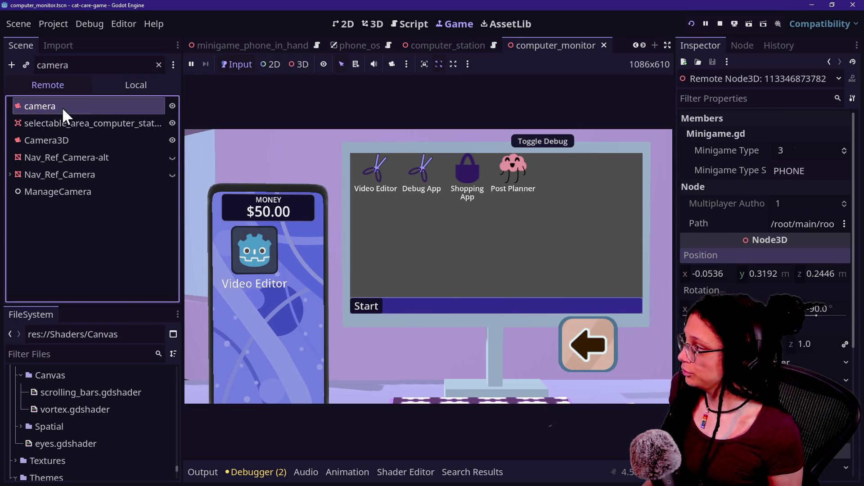
left_click(61, 107)
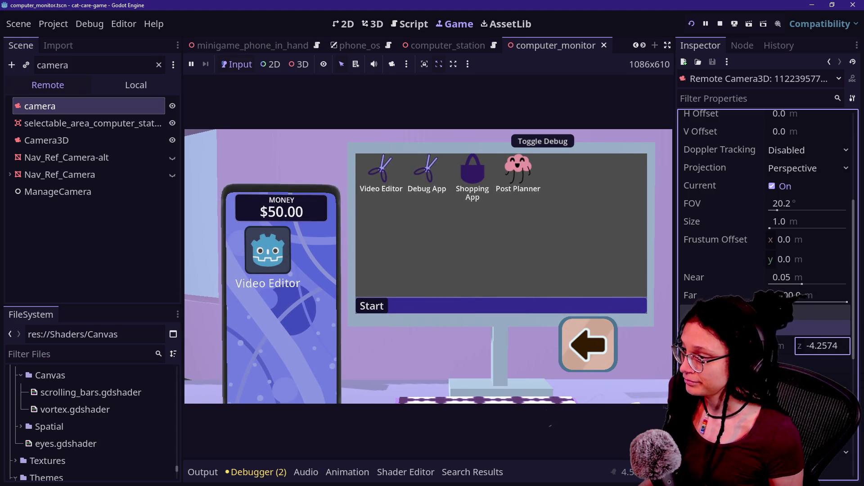
mouse_move(845, 353)
left_mouse_down()
mouse_move(828, 354)
mouse_move(837, 353)
left_mouse_up()
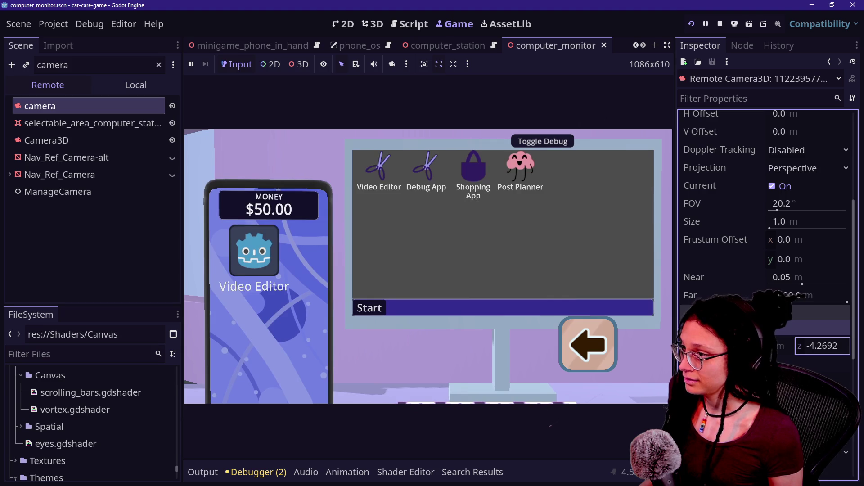
Step: Select phone_in_hand and shift its Position x to -0.053
left_click(96, 65)
key("ctrl+a")
key("BackSpace")
type("p")
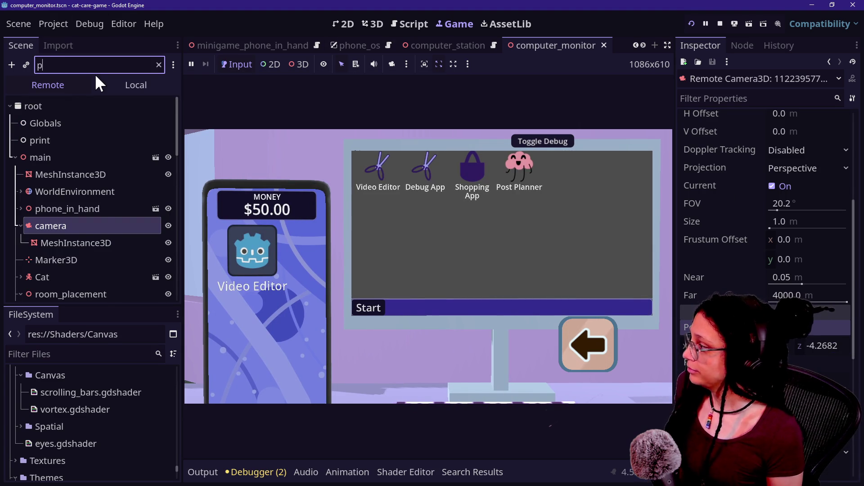
type("honr")
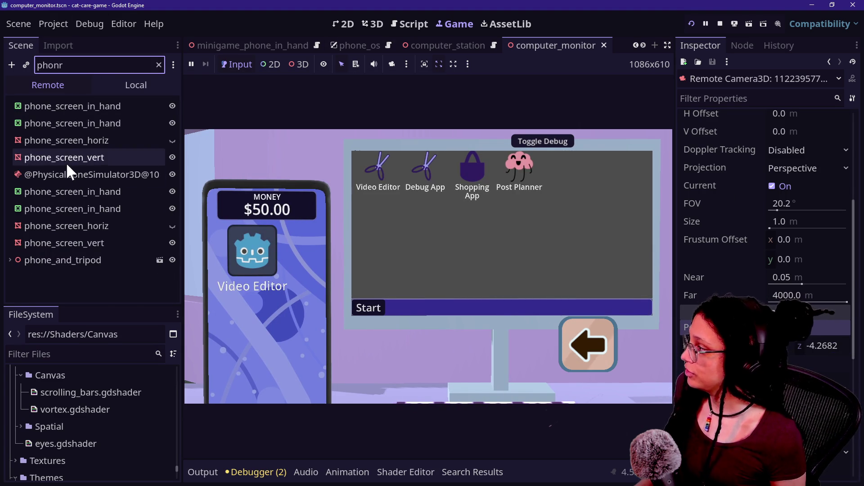
key("BackSpace")
type("e")
left_click(44, 140)
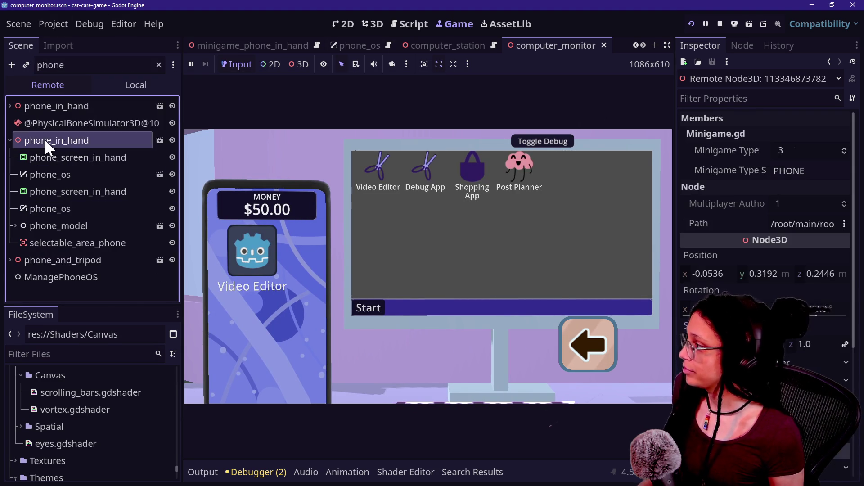
left_click(652, 280)
left_click_drag(707, 275, 709, 272)
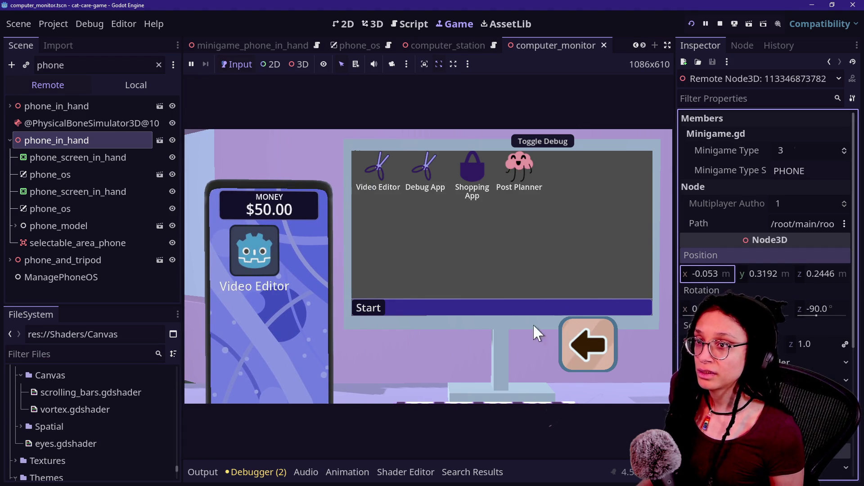
left_click(450, 298)
Step: Return to the camera node and set its Position z to -4.2634
left_click(72, 65)
key("BackSpace")
key("BackSpace")
key("BackSpace")
key("BackSpace")
key("BackSpace")
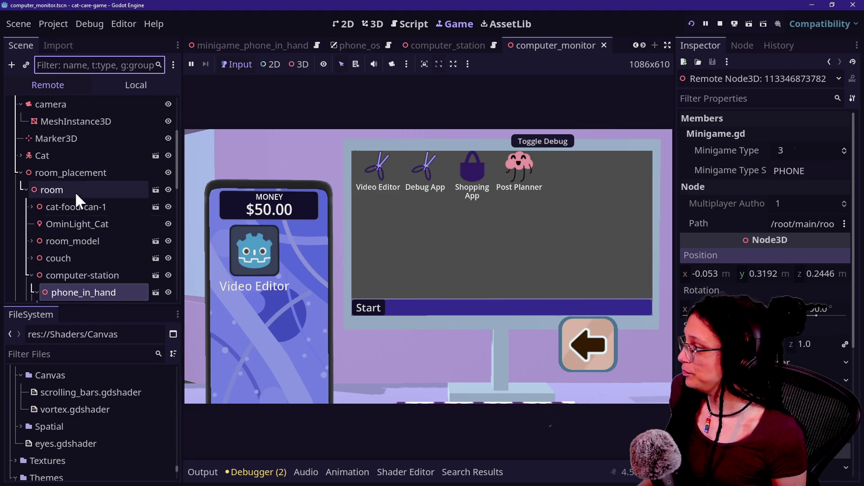
scroll(75, 194, "up", 4)
scroll(75, 270, "down", 5)
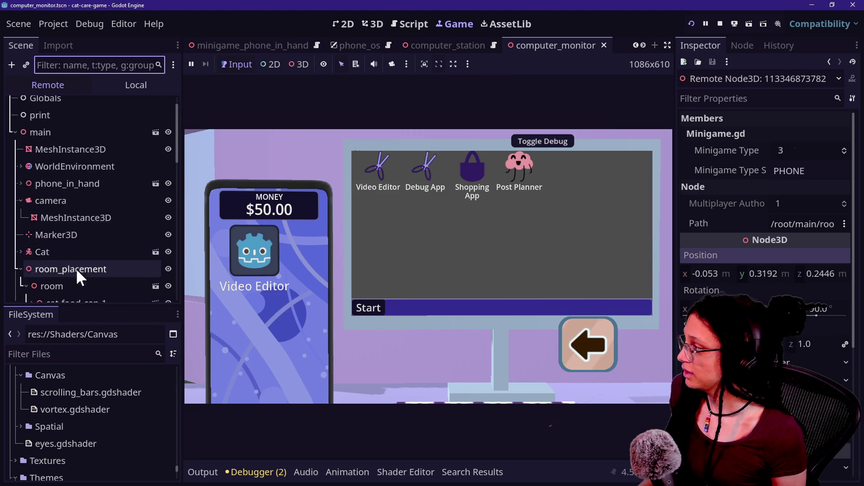
left_click(94, 152)
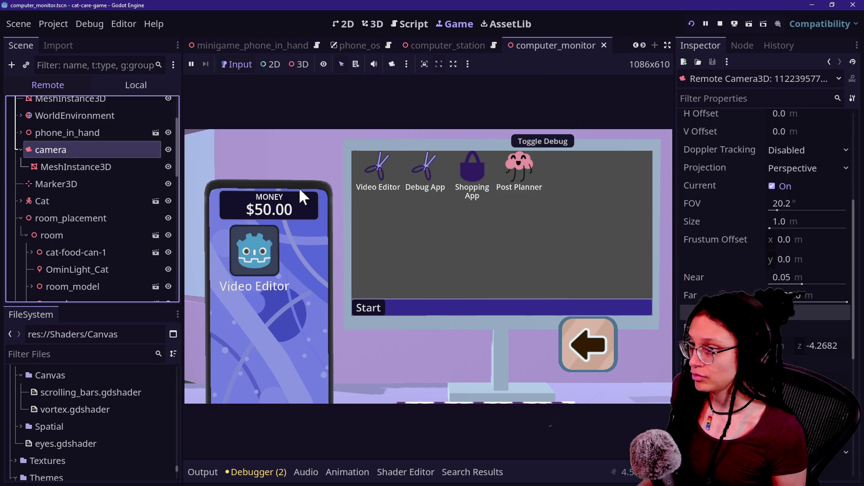
left_click(824, 346)
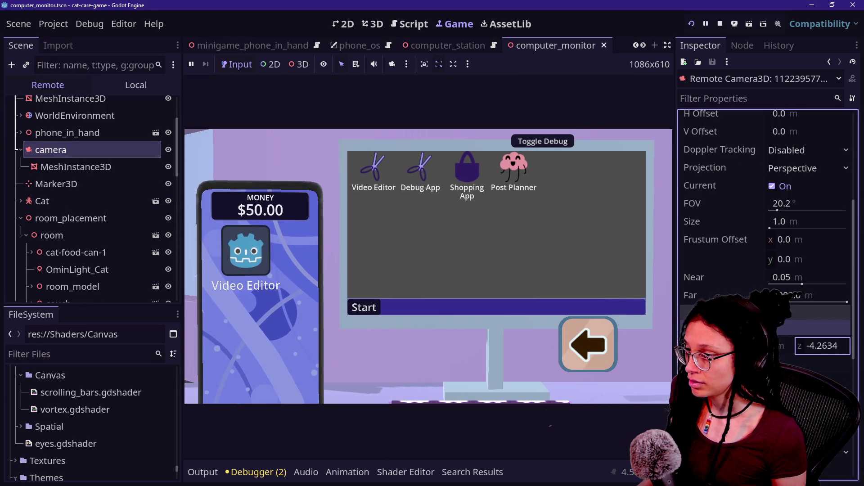
key("Return")
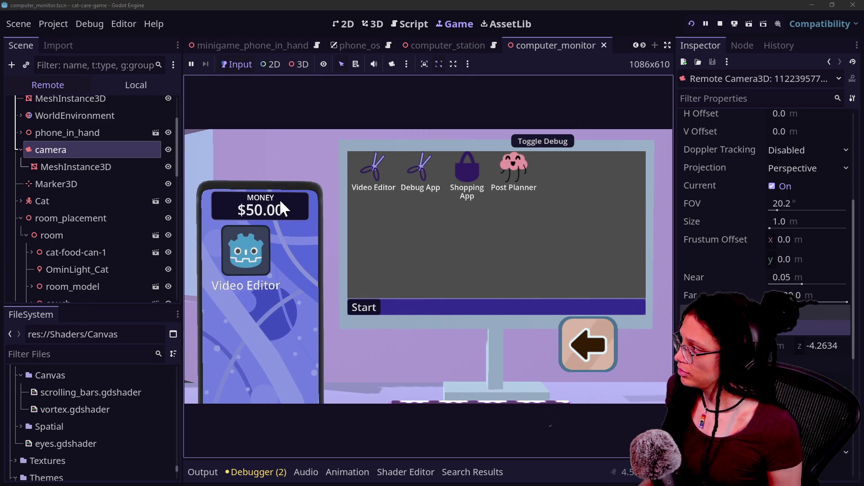
left_click(108, 65)
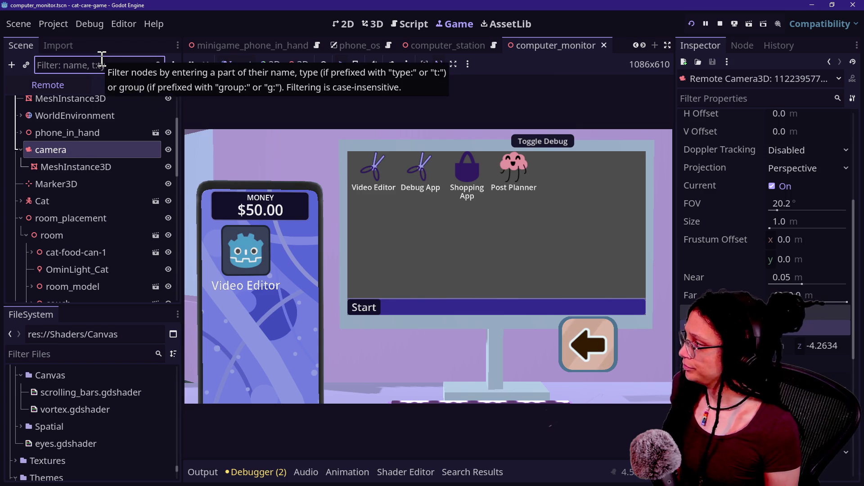
Step: Select phone_in_hand and fine-tune its Position x to -0.052, keeping y 0.3192 and z 0.2446
type("phone")
left_click(51, 140)
left_click(710, 275)
left_click(741, 275)
mouse_move(708, 273)
left_mouse_down()
mouse_move(724, 274)
mouse_move(710, 274)
left_mouse_up()
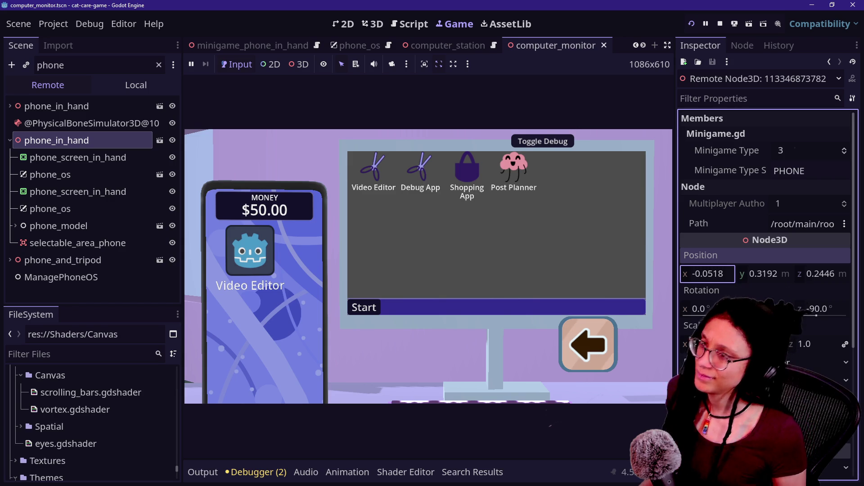
left_click(646, 354)
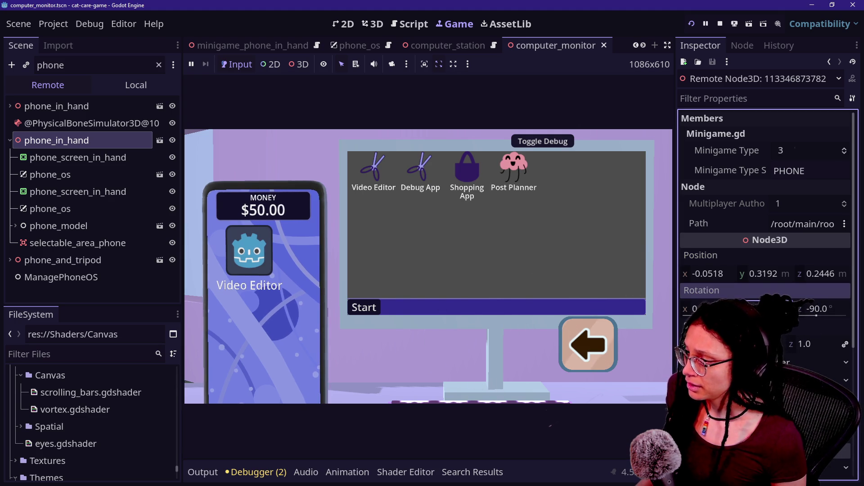
left_click(135, 66)
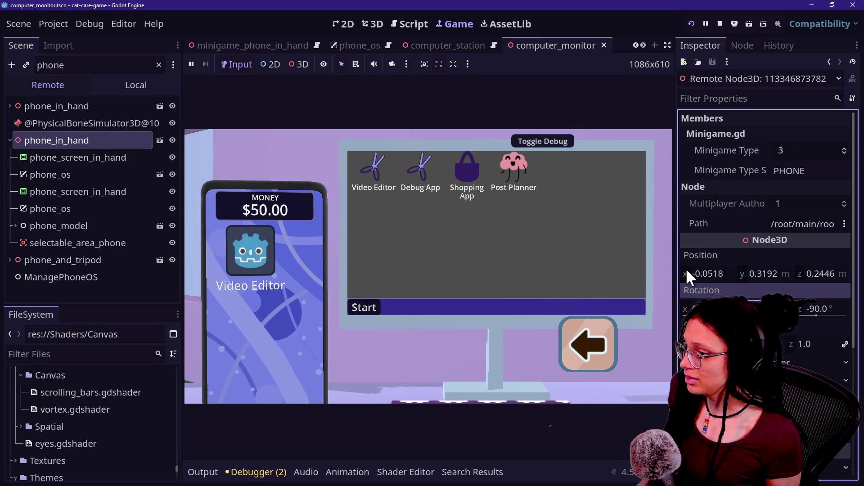
left_click(699, 274)
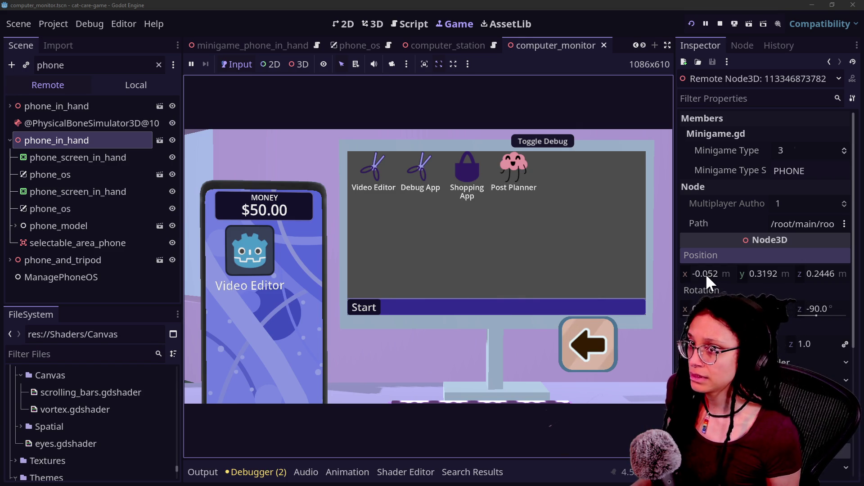
Step: Select the camera node and try a small shift of its position
double_click(83, 64)
type("camera")
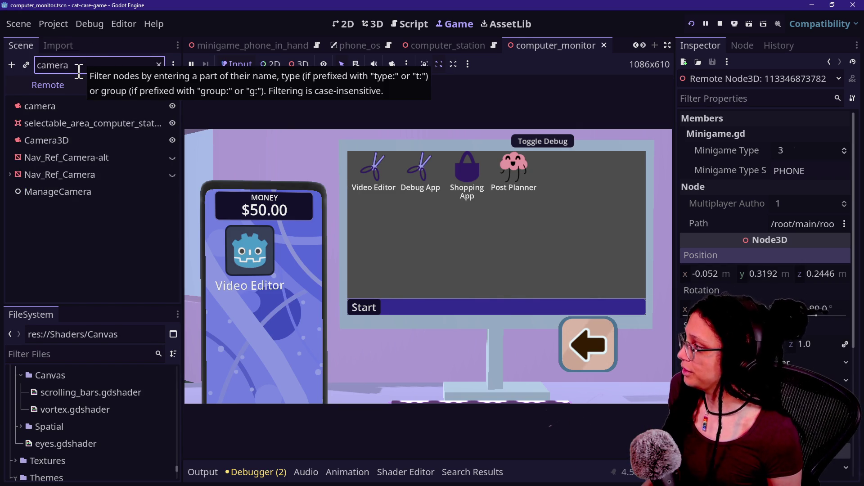
left_click(98, 107)
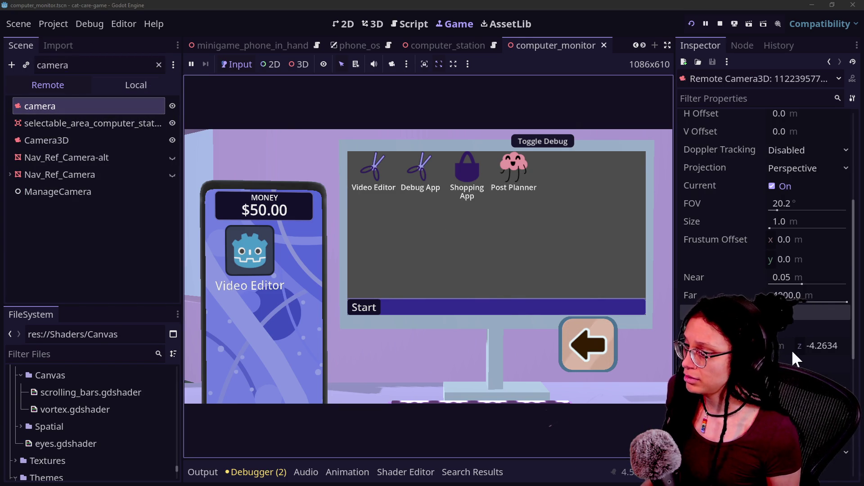
left_click_drag(766, 346, 767, 346)
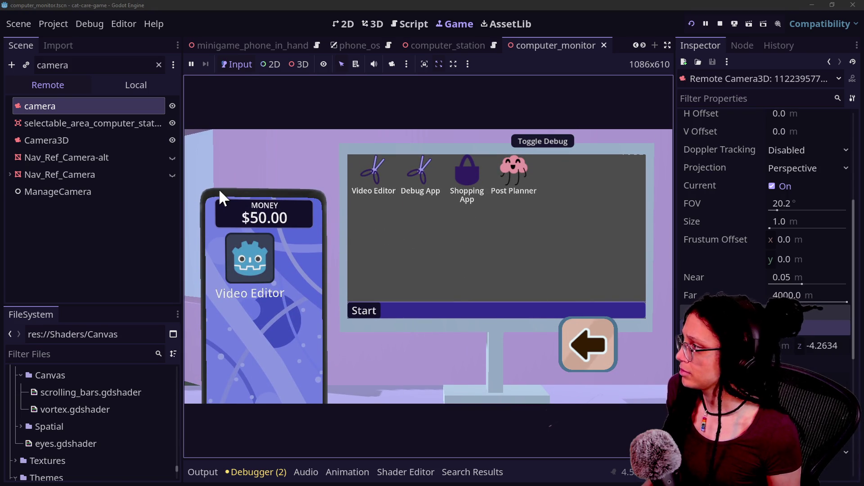
Step: Select phone_in_hand and set its Position y to 0.3228 and x to -0.054
left_click(130, 66)
key("BackSpace")
key("BackSpace")
key("BackSpace")
type("p")
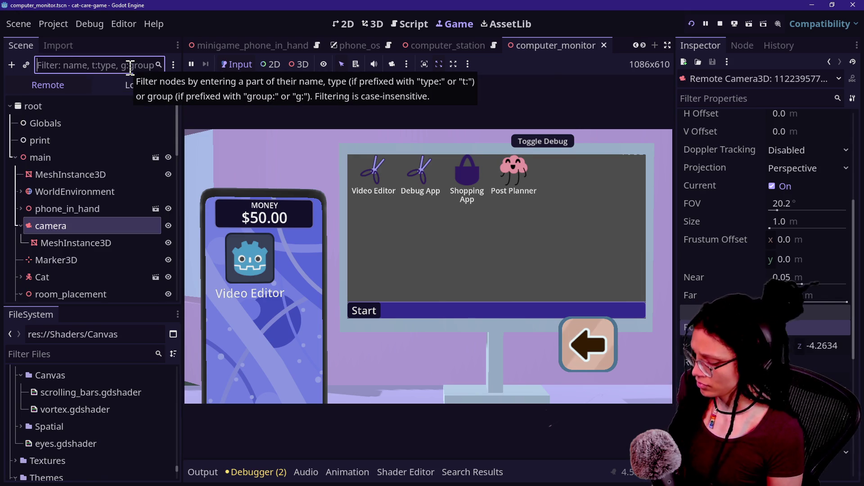
type("hone")
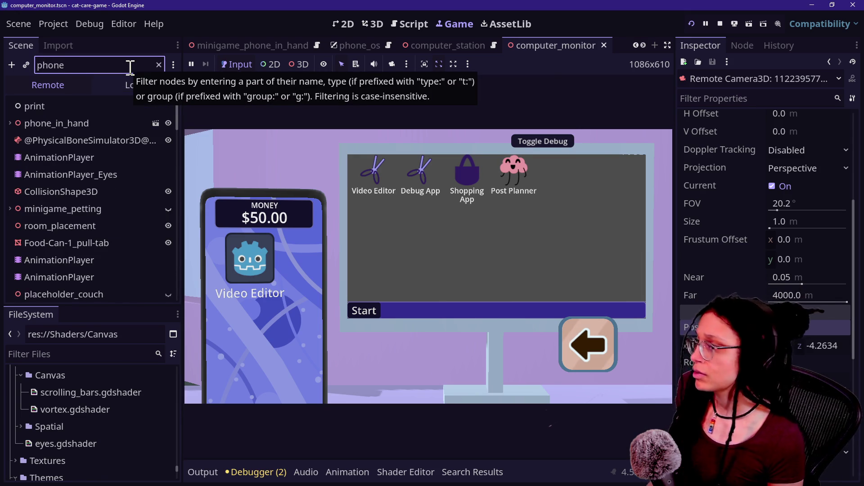
left_click(114, 143)
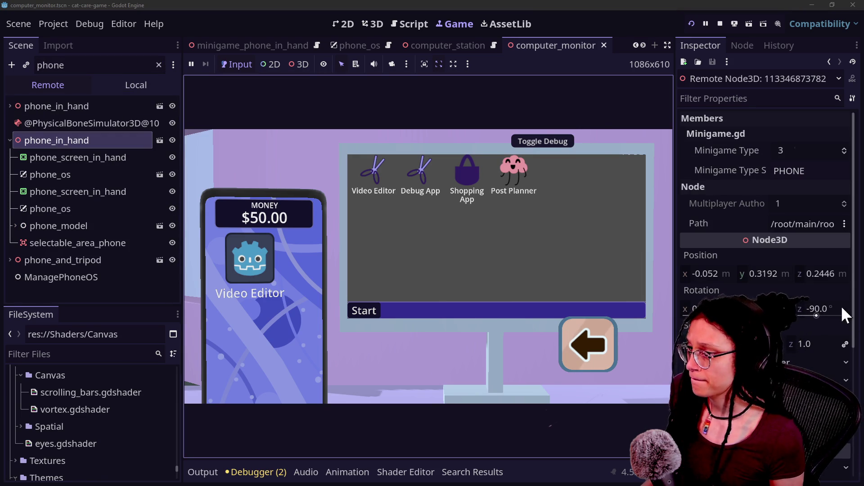
left_click(773, 285)
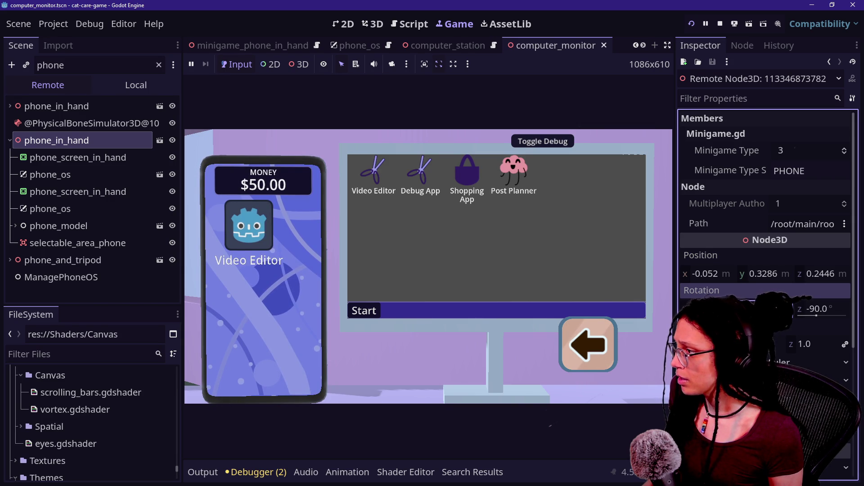
mouse_move(758, 282)
left_mouse_down()
mouse_move(747, 282)
mouse_move(765, 282)
mouse_move(763, 273)
mouse_move(715, 276)
left_mouse_up()
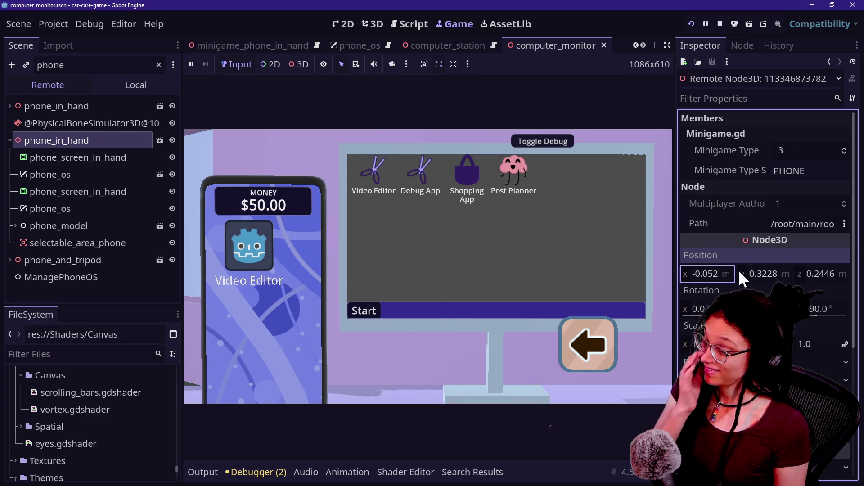
left_click_drag(725, 273, 720, 273)
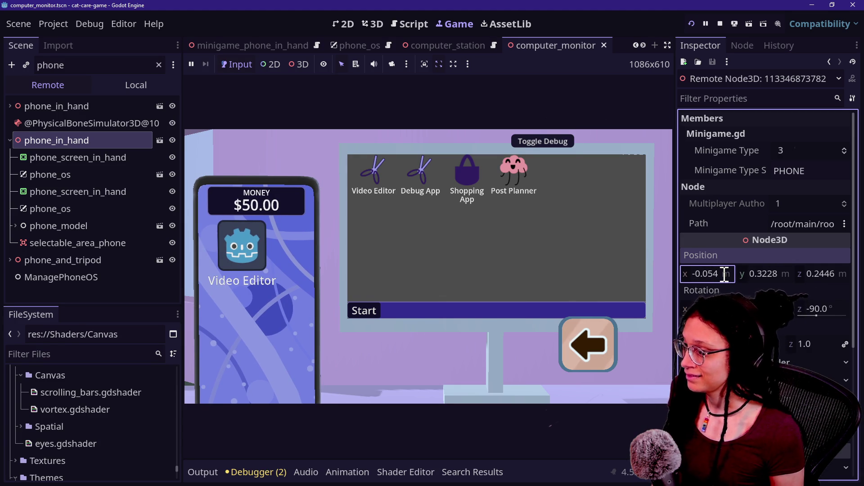